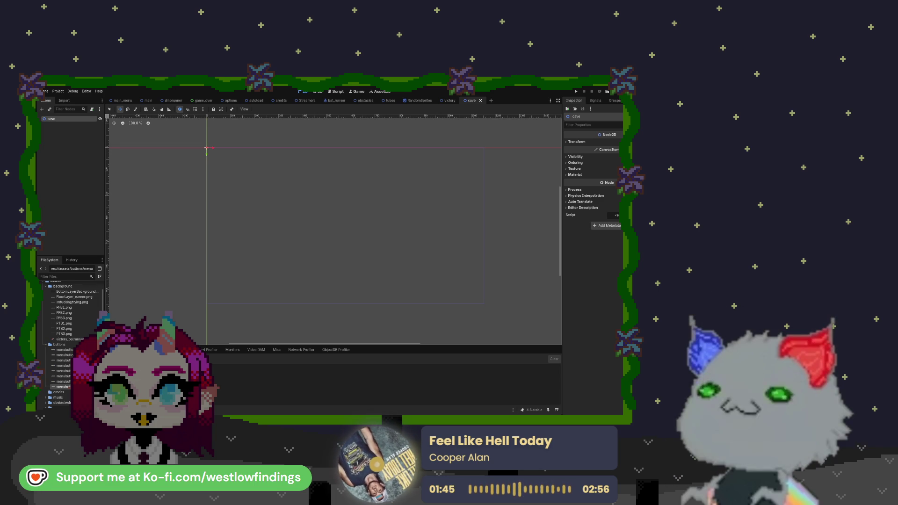
- Switch from the RandomSprites tab to the obstacles scene with its pipe and 100-point pickup
{"action": "left_click", "coordinate": [418, 101]}
{"action": "left_click", "coordinate": [366, 102]}
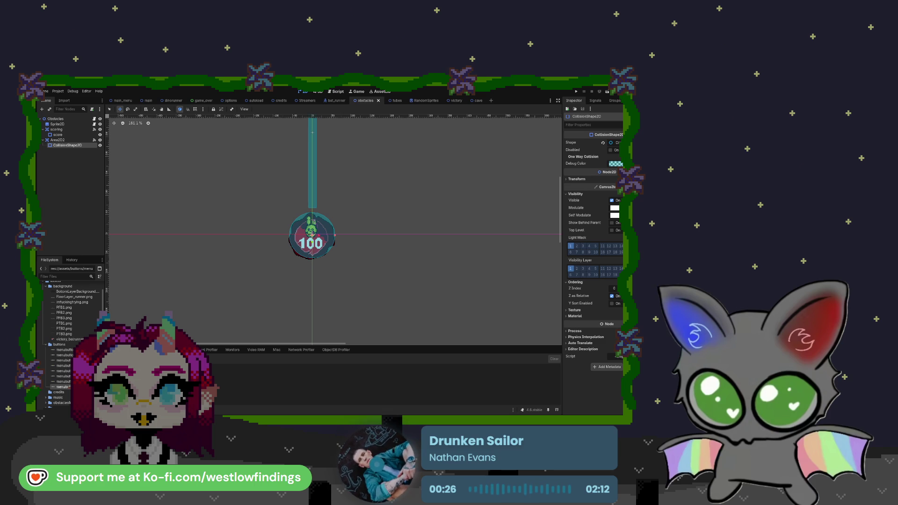
- Copy the B from the alphabet sheet and paste it below the F in FLAPPY
{"action": "key", "text": "alt+Tab"}
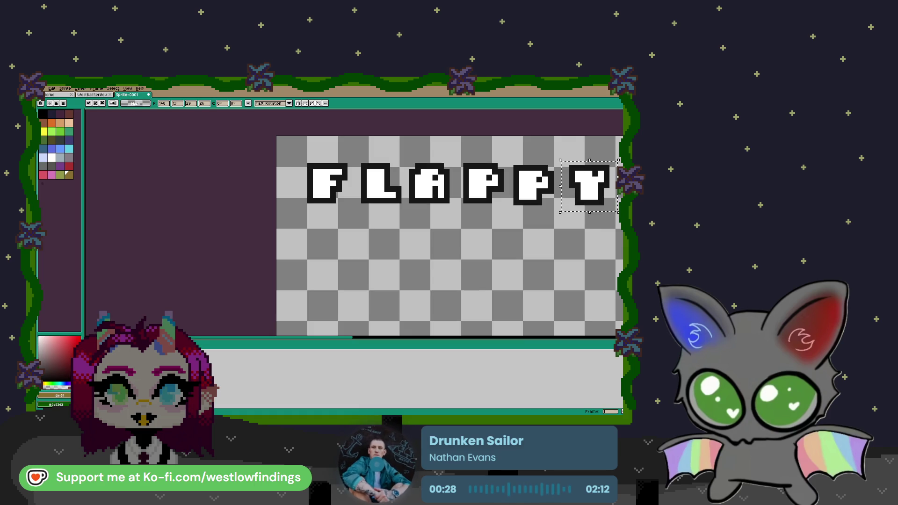
{"action": "scroll", "coordinate": [272, 281], "scroll_direction": "right", "scroll_amount": 3}
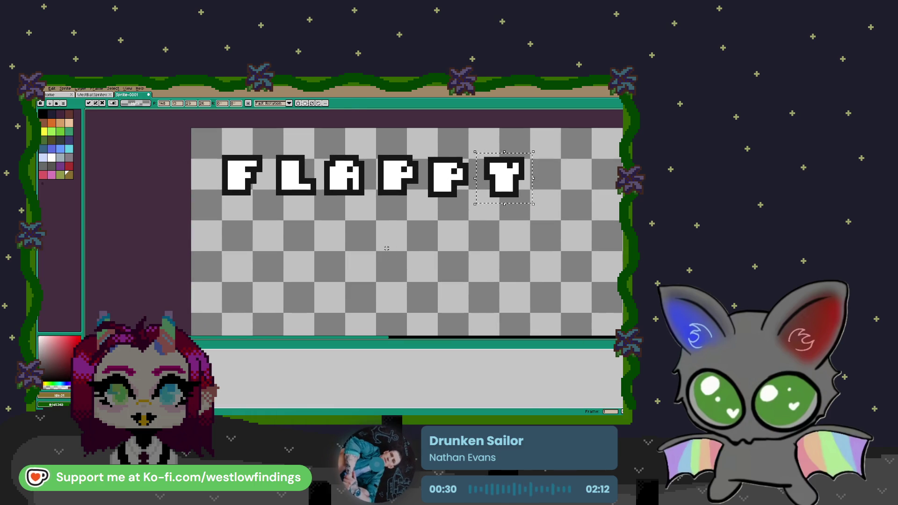
{"action": "key", "text": "ctrl+shift+Tab"}
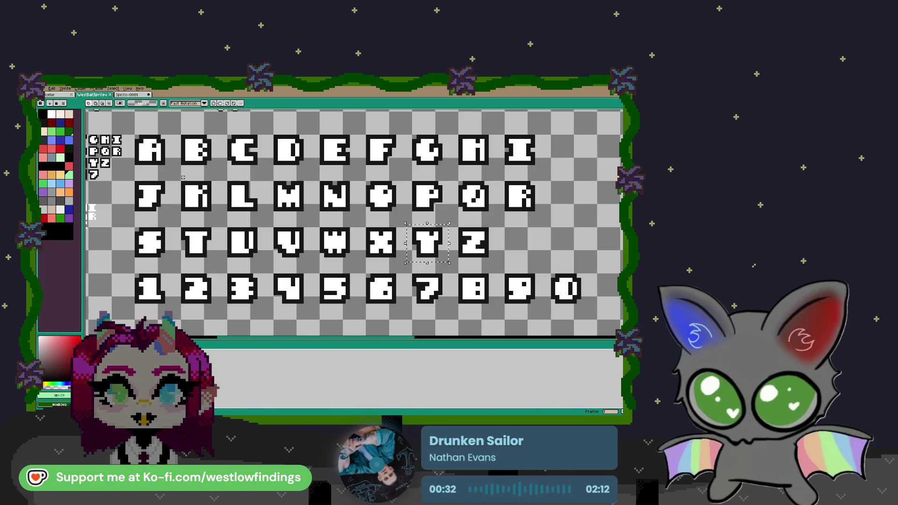
{"action": "left_click_drag", "start_coordinate": [178, 132], "coordinate": [210, 163]}
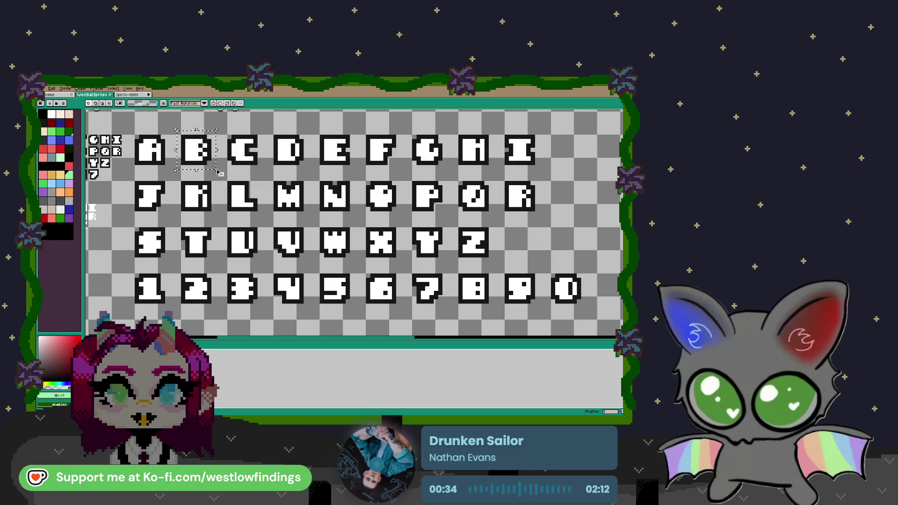
{"action": "left_click", "coordinate": [133, 96]}
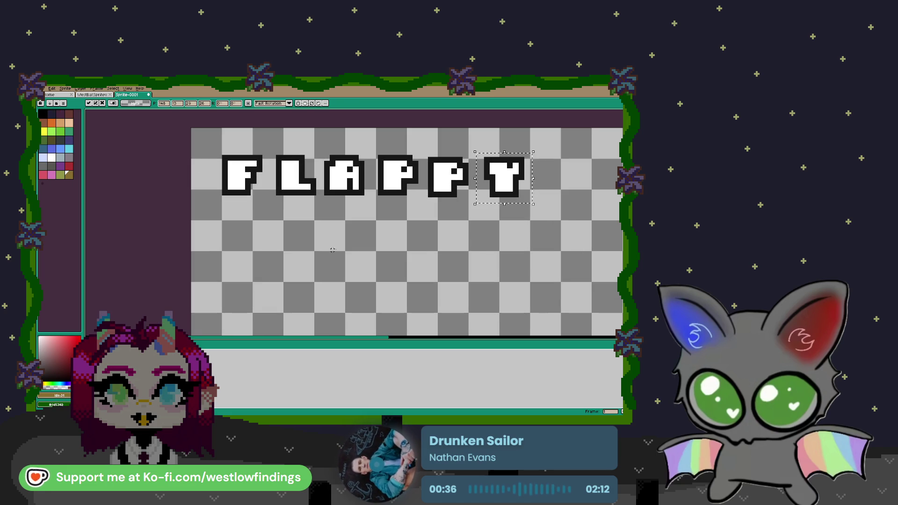
{"action": "key", "text": "ctrl+v"}
{"action": "left_click_drag", "start_coordinate": [461, 225], "coordinate": [250, 229]}
- Add a copied A from FLAPPY and a T from the sheet to spell BAT
{"action": "mouse_move", "coordinate": [349, 177]}
{"action": "left_mouse_down"}
{"action": "mouse_move", "coordinate": [355, 190]}
{"action": "mouse_move", "coordinate": [319, 154]}
{"action": "mouse_move", "coordinate": [373, 201]}
{"action": "mouse_move", "coordinate": [321, 243]}
{"action": "mouse_move", "coordinate": [320, 256]}
{"action": "left_mouse_up"}
{"action": "key", "text": "ctrl+c"}
{"action": "key", "text": "ctrl+v"}
{"action": "left_click", "coordinate": [92, 95]}
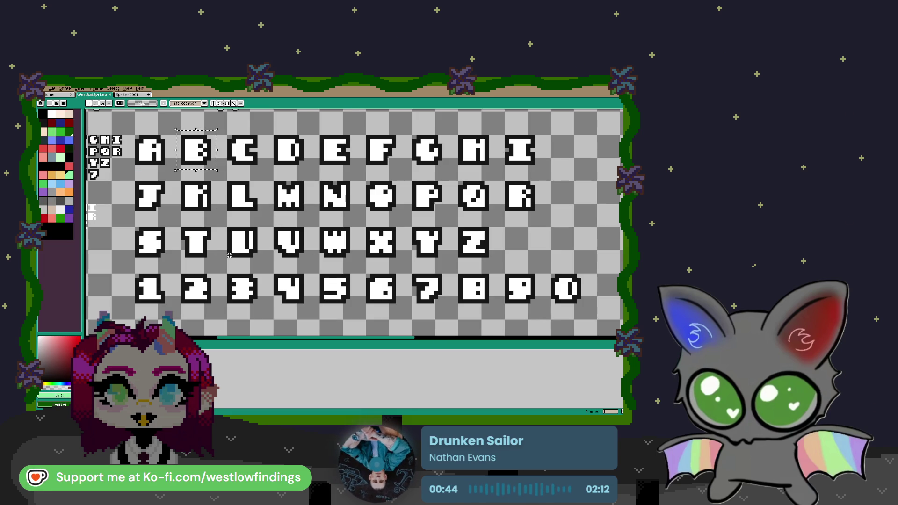
{"action": "left_click_drag", "start_coordinate": [174, 224], "coordinate": [218, 262]}
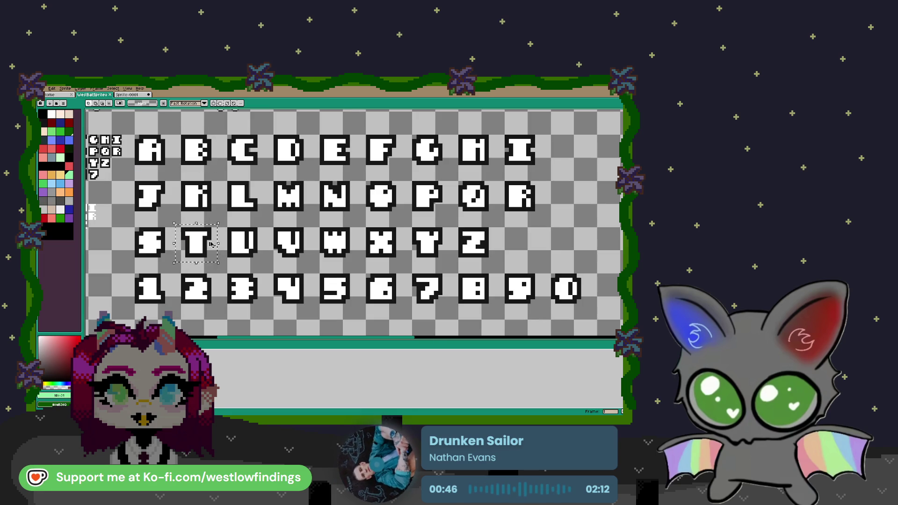
{"action": "left_click", "coordinate": [127, 95]}
{"action": "key", "text": "ctrl+v"}
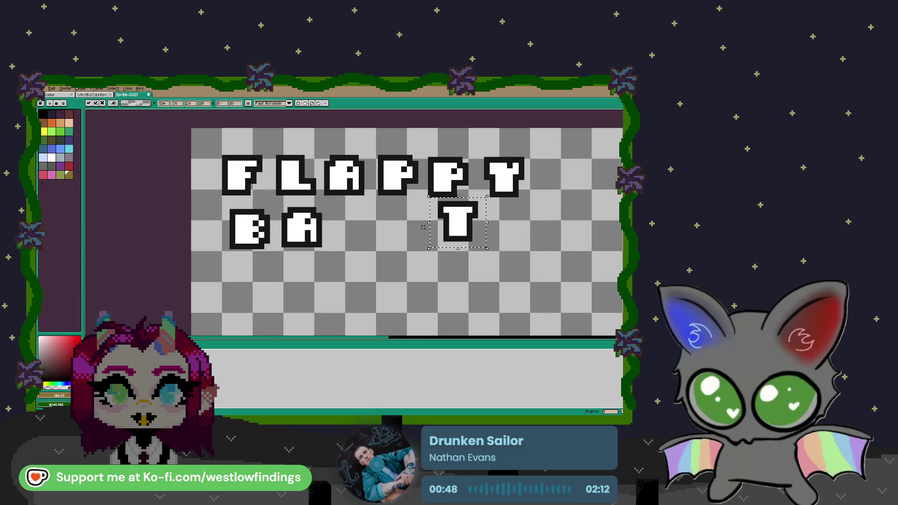
{"action": "left_click_drag", "start_coordinate": [461, 232], "coordinate": [360, 239]}
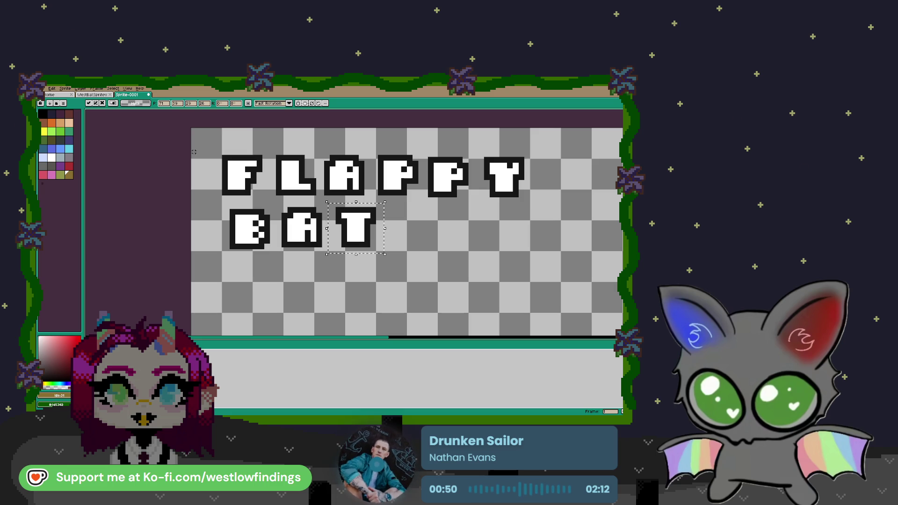
- Open the Canvas Size dialog for the FLAPPY BAT sprite
{"action": "scroll", "coordinate": [330, 202], "scroll_direction": "down", "scroll_amount": 1}
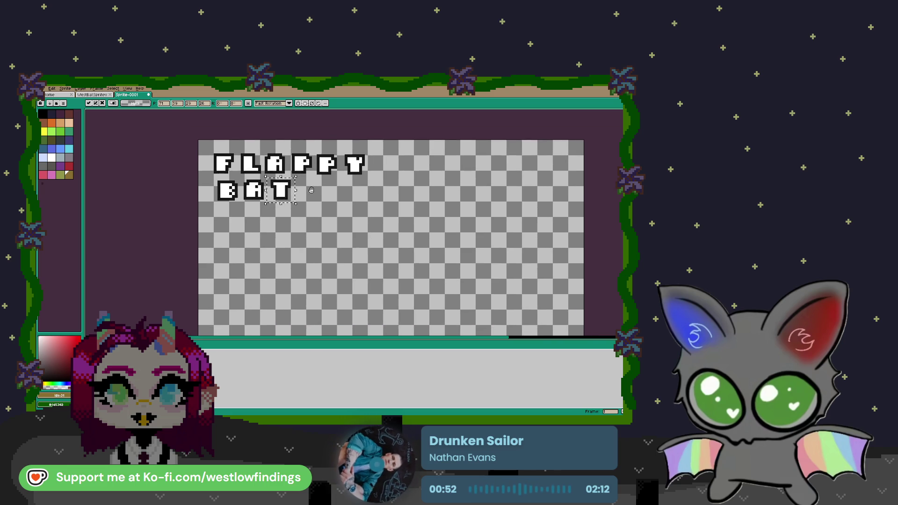
{"action": "scroll", "coordinate": [267, 173], "scroll_direction": "up", "scroll_amount": 1}
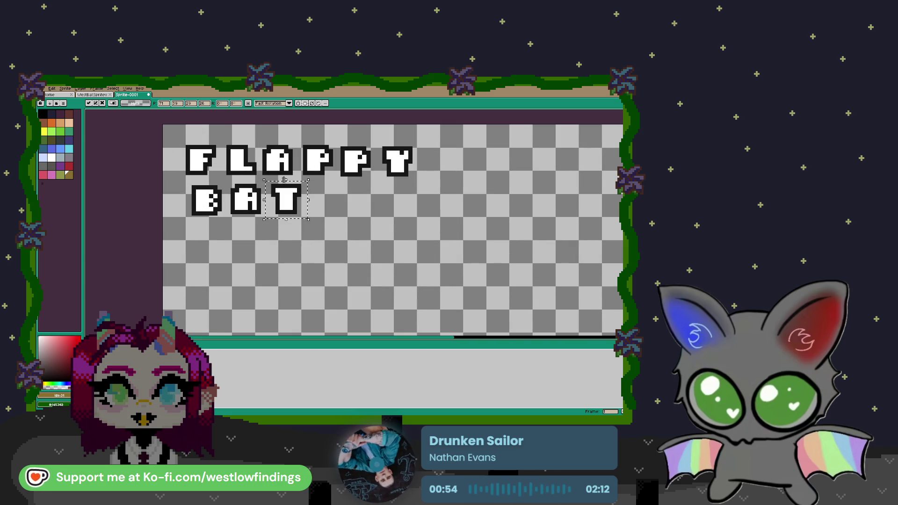
{"action": "left_click_drag", "start_coordinate": [286, 176], "coordinate": [305, 198]}
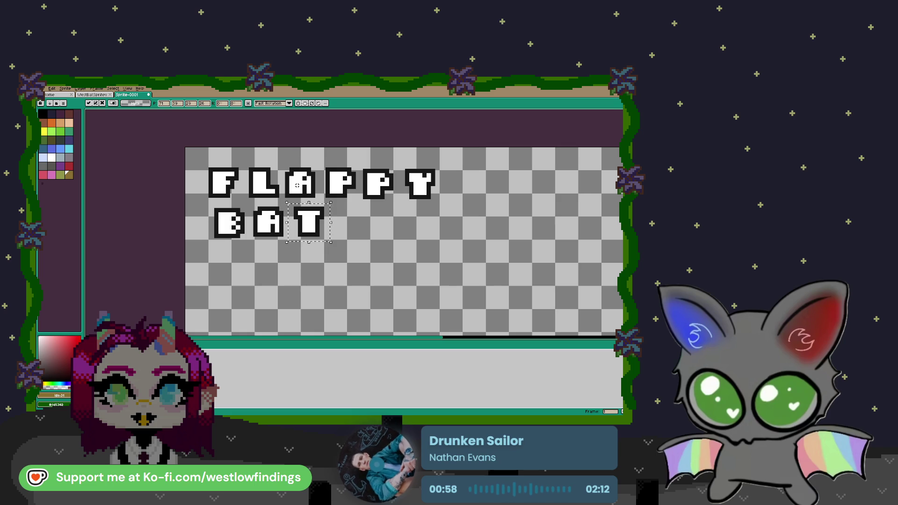
{"action": "key", "text": "ctrl+alt+c"}
{"action": "scroll", "coordinate": [435, 228], "scroll_direction": "down", "scroll_amount": 4}
- Shrink the canvas toward the lettering and apply the new size
{"action": "left_click_drag", "start_coordinate": [459, 258], "coordinate": [431, 241]}
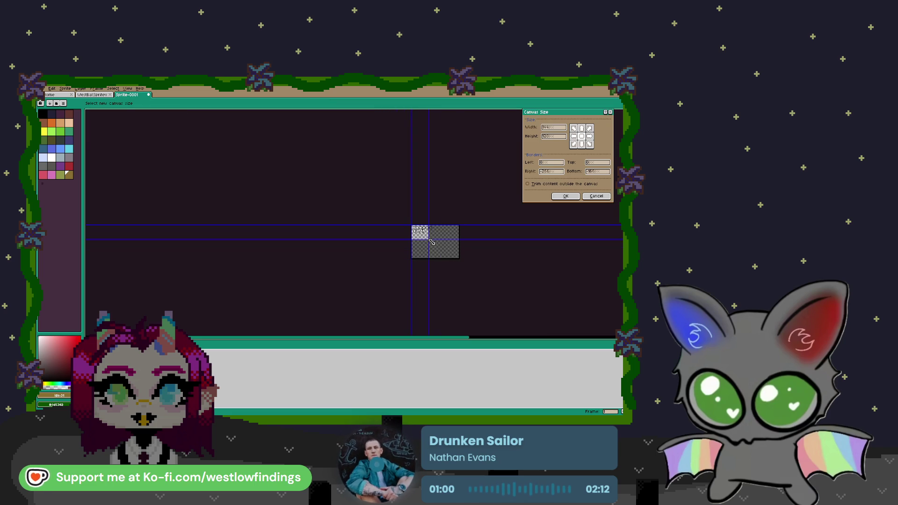
{"action": "left_click", "coordinate": [566, 196]}
{"action": "scroll", "coordinate": [349, 193], "scroll_direction": "up", "scroll_amount": 4}
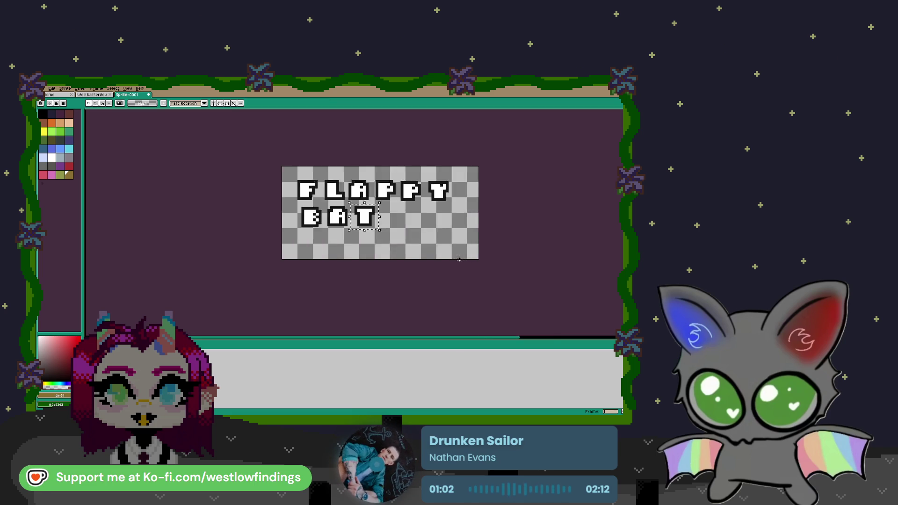
{"action": "left_click_drag", "start_coordinate": [349, 192], "coordinate": [372, 230]}
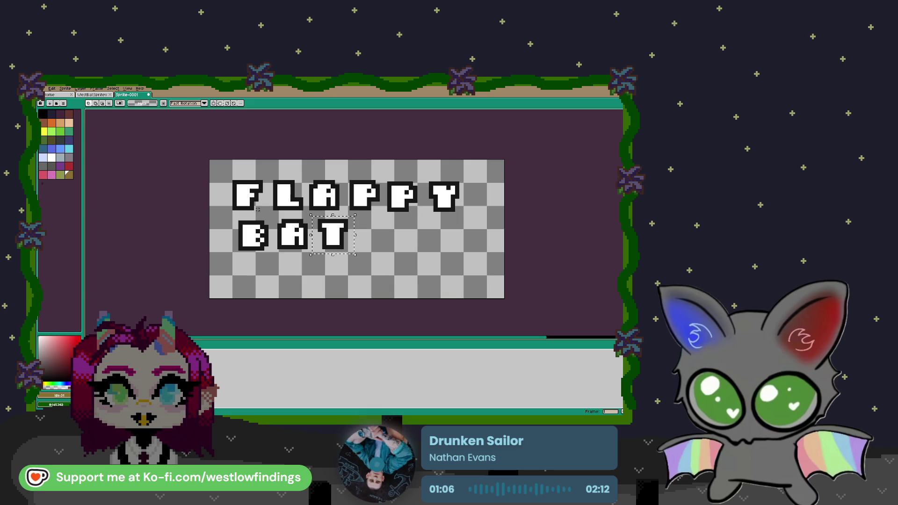
- Select the Y in FLAPPY and lift it a few pixels up
{"action": "scroll", "coordinate": [255, 203], "scroll_direction": "up", "scroll_amount": 1}
{"action": "scroll", "coordinate": [255, 203], "scroll_direction": "up", "scroll_amount": 1}
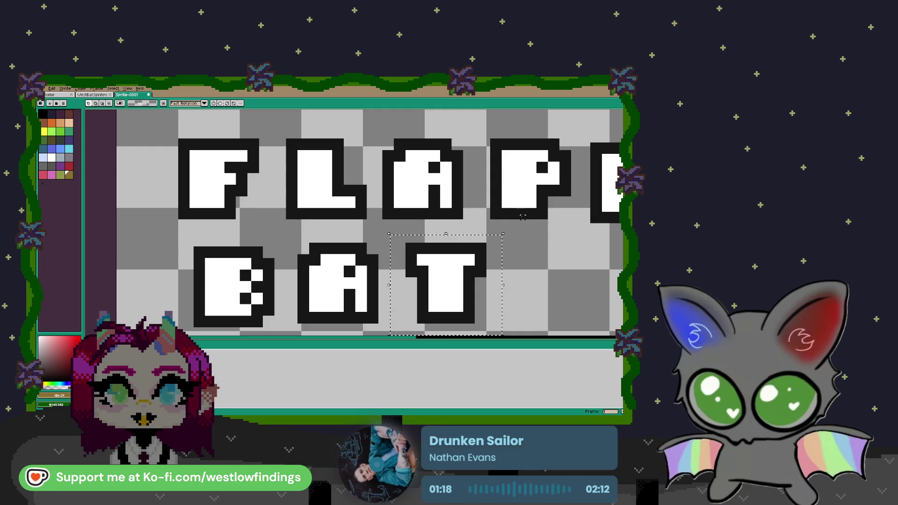
{"action": "left_click_drag", "start_coordinate": [588, 232], "coordinate": [318, 237]}
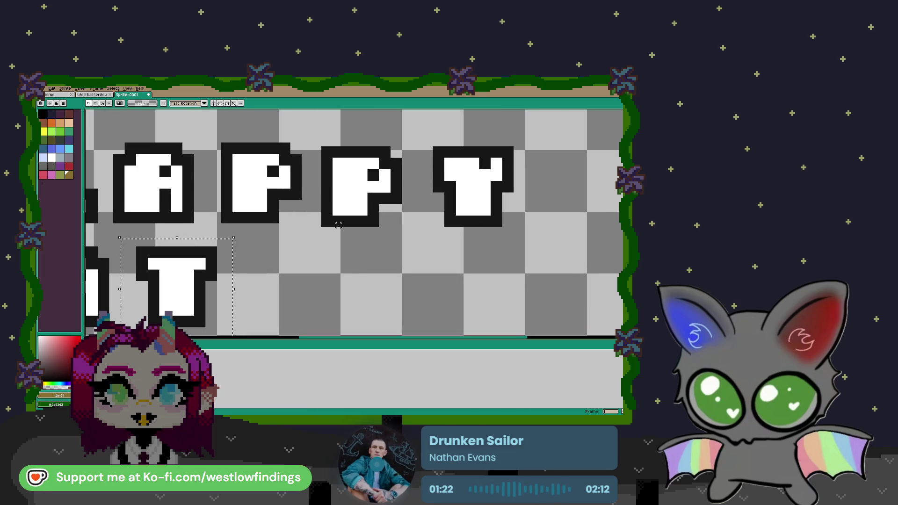
{"action": "mouse_move", "coordinate": [318, 139]}
{"action": "left_mouse_down"}
{"action": "mouse_move", "coordinate": [374, 180]}
{"action": "mouse_move", "coordinate": [490, 230]}
{"action": "mouse_move", "coordinate": [411, 229]}
{"action": "left_mouse_up"}
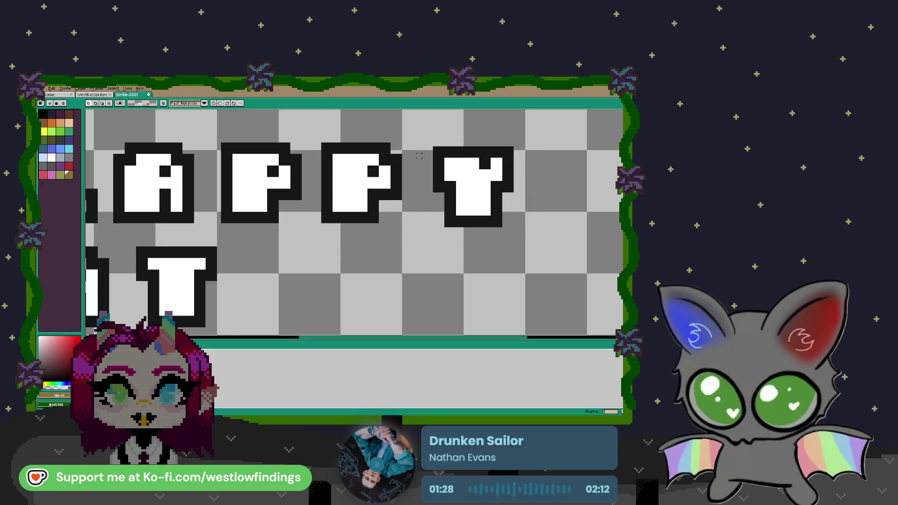
{"action": "left_click_drag", "start_coordinate": [416, 137], "coordinate": [557, 244]}
{"action": "left_click_drag", "start_coordinate": [486, 213], "coordinate": [486, 210]}
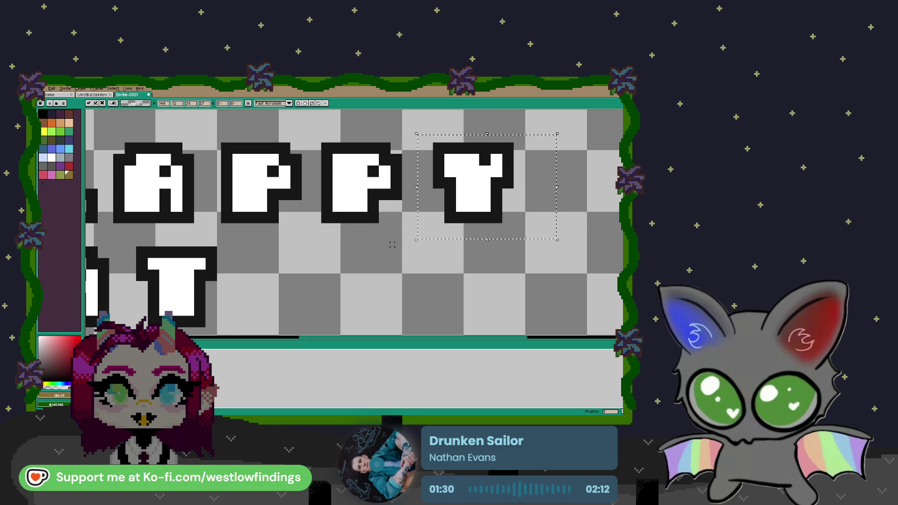
- Confirm the raised Y and shift the letters L through Y left
{"action": "key", "text": "Return"}
{"action": "scroll", "coordinate": [311, 206], "scroll_direction": "down", "scroll_amount": 2}
{"action": "scroll", "coordinate": [310, 206], "scroll_direction": "up", "scroll_amount": 1}
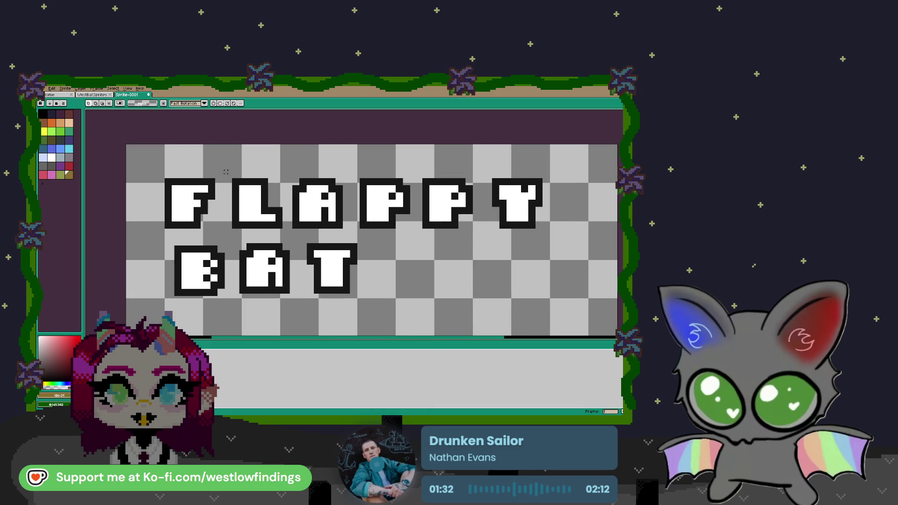
{"action": "mouse_move", "coordinate": [225, 171]}
{"action": "left_mouse_down"}
{"action": "mouse_move", "coordinate": [286, 234]}
{"action": "mouse_move", "coordinate": [579, 239]}
{"action": "left_mouse_up"}
{"action": "left_click_drag", "start_coordinate": [528, 228], "coordinate": [511, 227]}
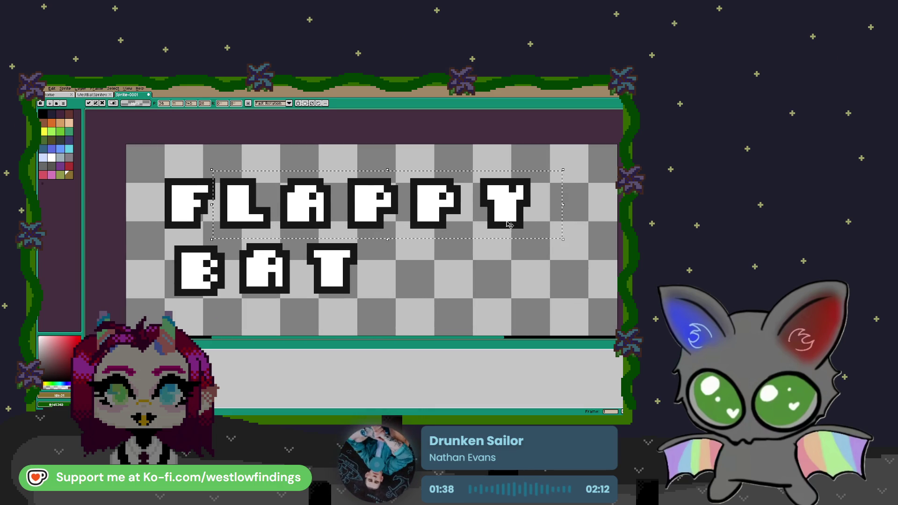
{"action": "key", "text": "Return"}
- Shift the letters from A onward left, nudge the L right, and move APPY slightly left
{"action": "mouse_move", "coordinate": [278, 174]}
{"action": "left_mouse_down"}
{"action": "mouse_move", "coordinate": [351, 231]}
{"action": "mouse_move", "coordinate": [545, 237]}
{"action": "mouse_move", "coordinate": [494, 224]}
{"action": "left_mouse_up"}
{"action": "key", "text": "Return"}
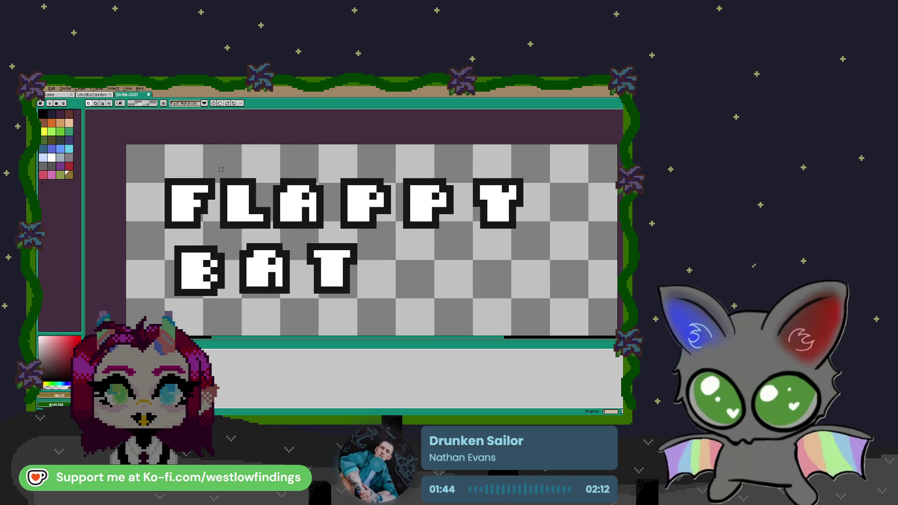
{"action": "mouse_move", "coordinate": [215, 173]}
{"action": "left_mouse_down"}
{"action": "mouse_move", "coordinate": [274, 230]}
{"action": "mouse_move", "coordinate": [259, 218]}
{"action": "left_mouse_up"}
{"action": "key", "text": "Return"}
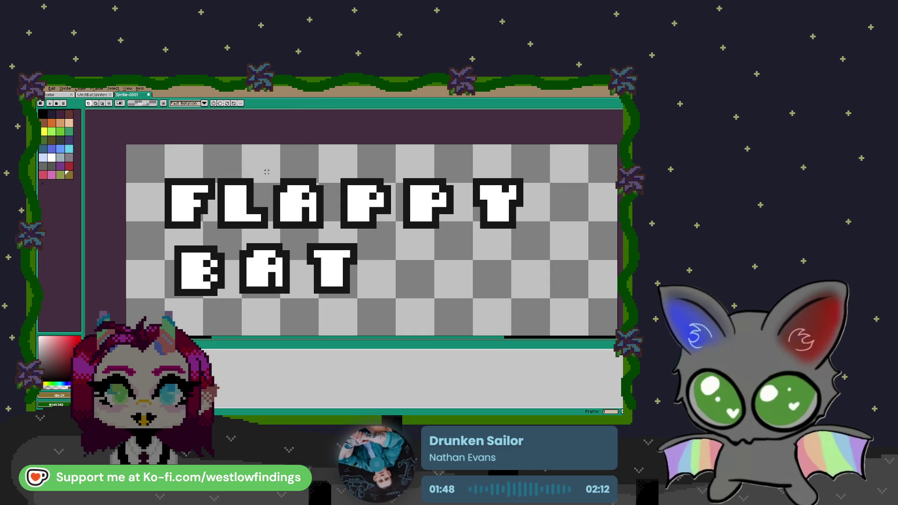
{"action": "mouse_move", "coordinate": [266, 172]}
{"action": "left_mouse_down"}
{"action": "mouse_move", "coordinate": [345, 226]}
{"action": "mouse_move", "coordinate": [304, 184]}
{"action": "mouse_move", "coordinate": [308, 173]}
{"action": "mouse_move", "coordinate": [397, 228]}
{"action": "mouse_move", "coordinate": [536, 233]}
{"action": "left_mouse_up"}
{"action": "left_click_drag", "start_coordinate": [456, 199], "coordinate": [453, 198]}
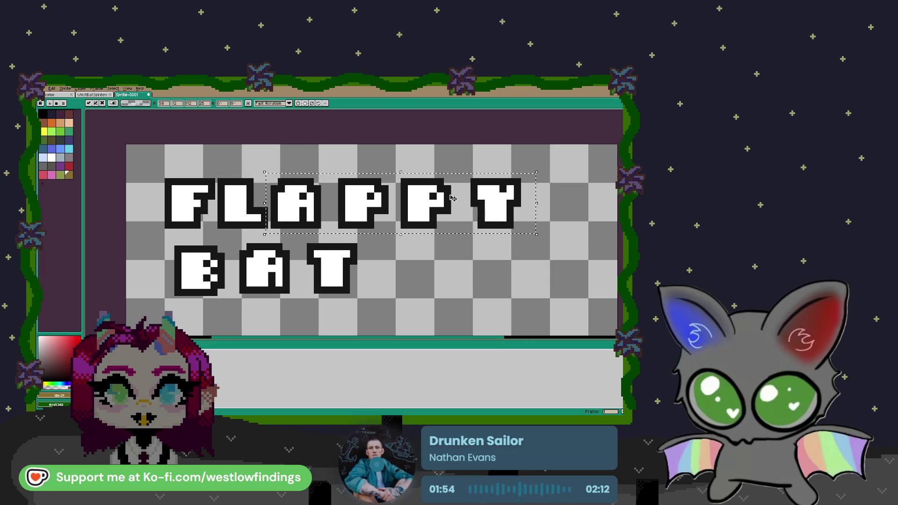
- Close the gaps in PPY so the Y sits closer to the P
{"action": "mouse_move", "coordinate": [332, 170]}
{"action": "left_mouse_down"}
{"action": "mouse_move", "coordinate": [535, 234]}
{"action": "mouse_move", "coordinate": [484, 215]}
{"action": "left_mouse_up"}
{"action": "left_click", "coordinate": [421, 162]}
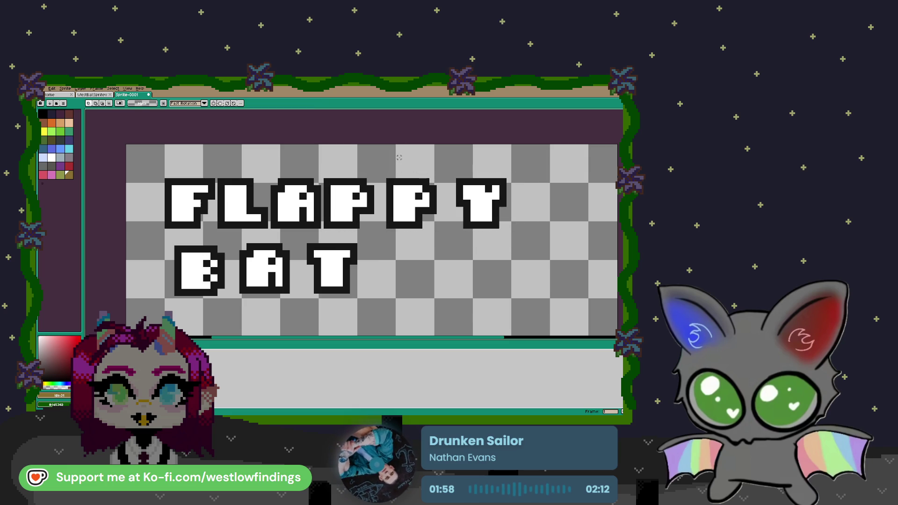
{"action": "mouse_move", "coordinate": [380, 175]}
{"action": "left_mouse_down"}
{"action": "mouse_move", "coordinate": [390, 190]}
{"action": "mouse_move", "coordinate": [510, 234]}
{"action": "mouse_move", "coordinate": [469, 220]}
{"action": "left_mouse_up"}
{"action": "left_click", "coordinate": [470, 220]}
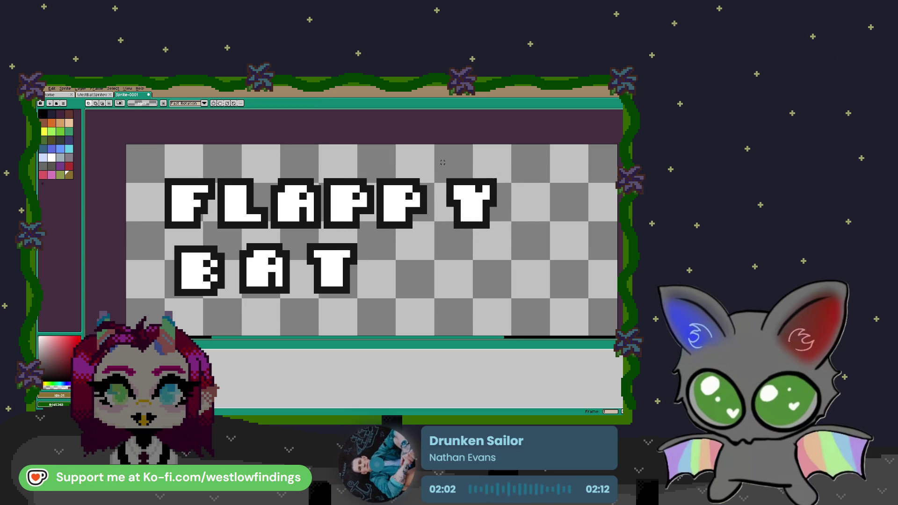
{"action": "mouse_move", "coordinate": [440, 172]}
{"action": "left_mouse_down"}
{"action": "mouse_move", "coordinate": [468, 214]}
{"action": "mouse_move", "coordinate": [506, 237]}
{"action": "mouse_move", "coordinate": [461, 216]}
{"action": "left_mouse_up"}
{"action": "left_click", "coordinate": [298, 244]}
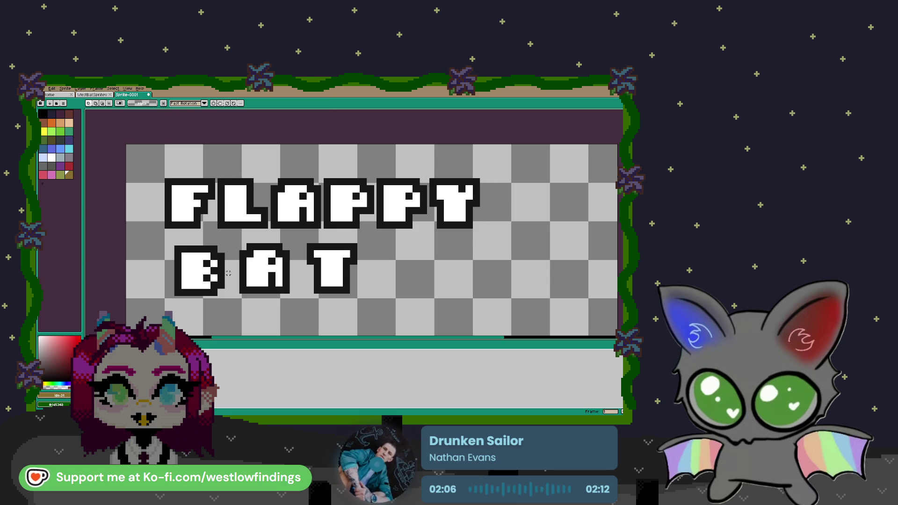
- Move the A and T right, then shift the B right and up one pixel
{"action": "mouse_move", "coordinate": [189, 269]}
{"action": "left_mouse_down"}
{"action": "mouse_move", "coordinate": [231, 304]}
{"action": "mouse_move", "coordinate": [213, 279]}
{"action": "mouse_move", "coordinate": [249, 271]}
{"action": "mouse_move", "coordinate": [196, 281]}
{"action": "left_mouse_up"}
{"action": "key", "text": "b"}
{"action": "mouse_move", "coordinate": [344, 250]}
{"action": "left_mouse_down"}
{"action": "mouse_move", "coordinate": [237, 295]}
{"action": "mouse_move", "coordinate": [244, 295]}
{"action": "left_mouse_up"}
{"action": "mouse_move", "coordinate": [384, 239]}
{"action": "left_mouse_down"}
{"action": "mouse_move", "coordinate": [244, 265]}
{"action": "mouse_move", "coordinate": [237, 296]}
{"action": "mouse_move", "coordinate": [419, 269]}
{"action": "left_mouse_up"}
{"action": "left_click_drag", "start_coordinate": [150, 237], "coordinate": [262, 309]}
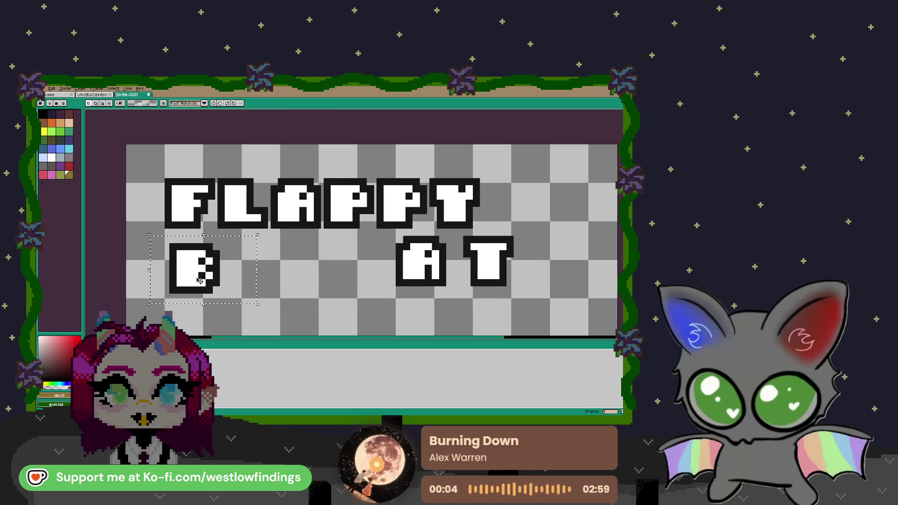
{"action": "mouse_move", "coordinate": [199, 281]}
{"action": "left_mouse_down"}
{"action": "mouse_move", "coordinate": [291, 271]}
{"action": "mouse_move", "coordinate": [263, 270]}
{"action": "mouse_move", "coordinate": [272, 270]}
{"action": "left_mouse_up"}
{"action": "key", "text": "Up"}
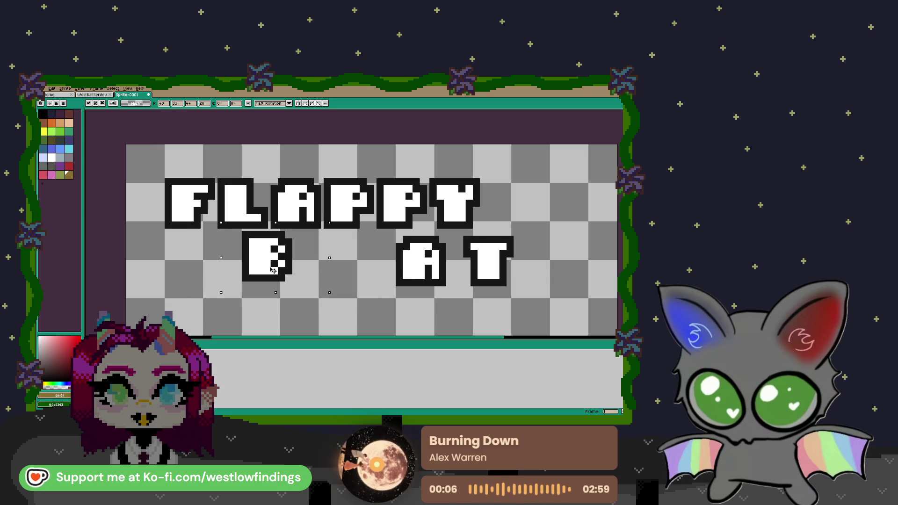
- Place the A next to the B and the T beside them to spell BAT
{"action": "left_click_drag", "start_coordinate": [373, 304], "coordinate": [452, 233]}
{"action": "left_click_drag", "start_coordinate": [433, 262], "coordinate": [334, 258]}
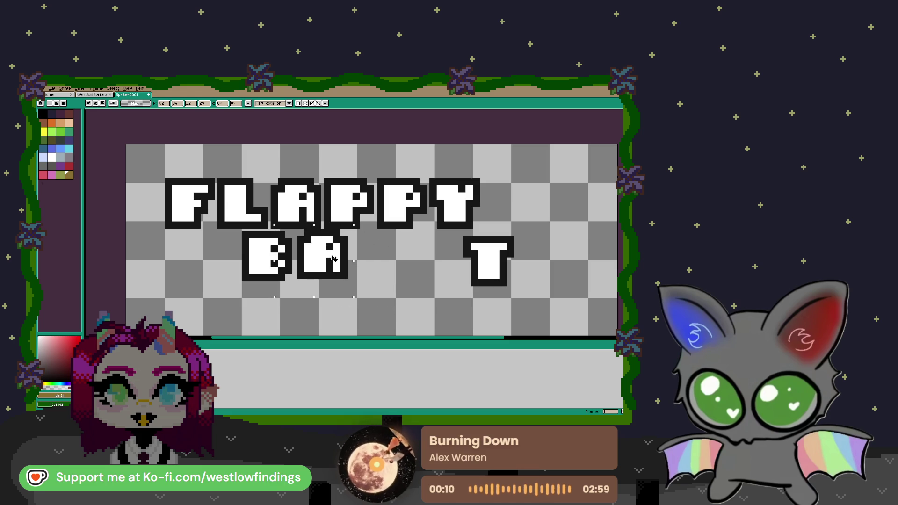
{"action": "left_click", "coordinate": [293, 256]}
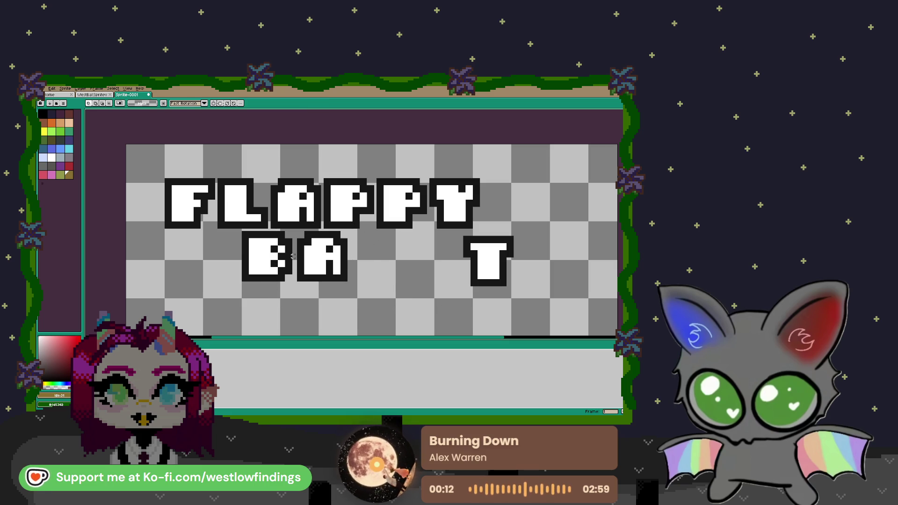
{"action": "left_click_drag", "start_coordinate": [535, 225], "coordinate": [450, 297]}
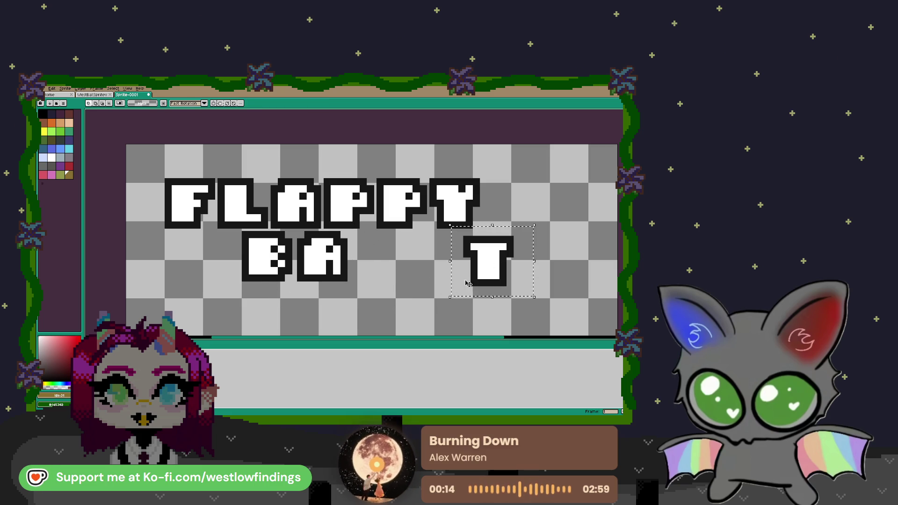
{"action": "left_click_drag", "start_coordinate": [459, 261], "coordinate": [488, 283]}
{"action": "left_click", "coordinate": [488, 284]}
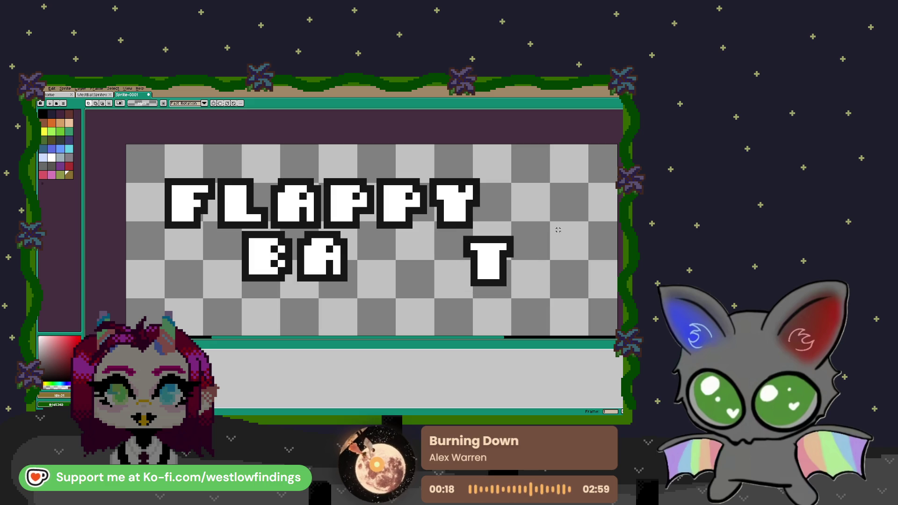
{"action": "left_click_drag", "start_coordinate": [549, 223], "coordinate": [450, 290]}
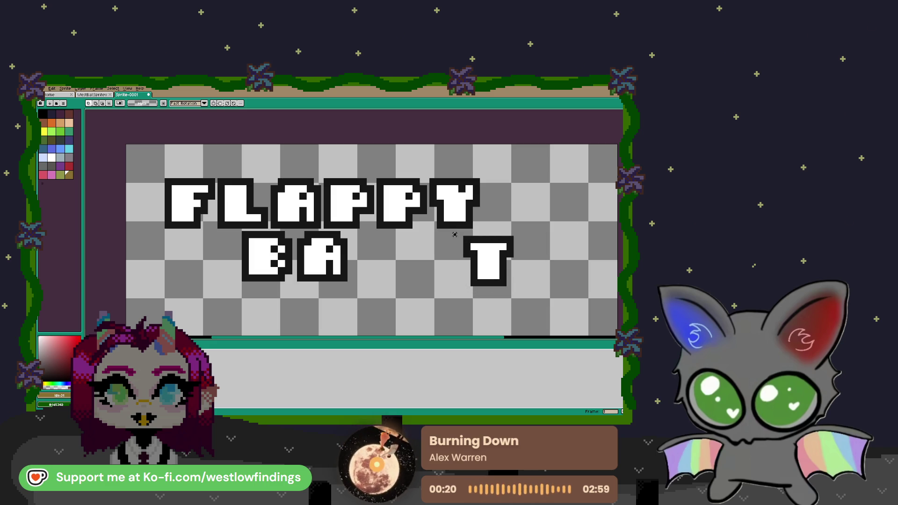
{"action": "left_click_drag", "start_coordinate": [542, 231], "coordinate": [451, 294]}
{"action": "left_click_drag", "start_coordinate": [492, 264], "coordinate": [382, 262]}
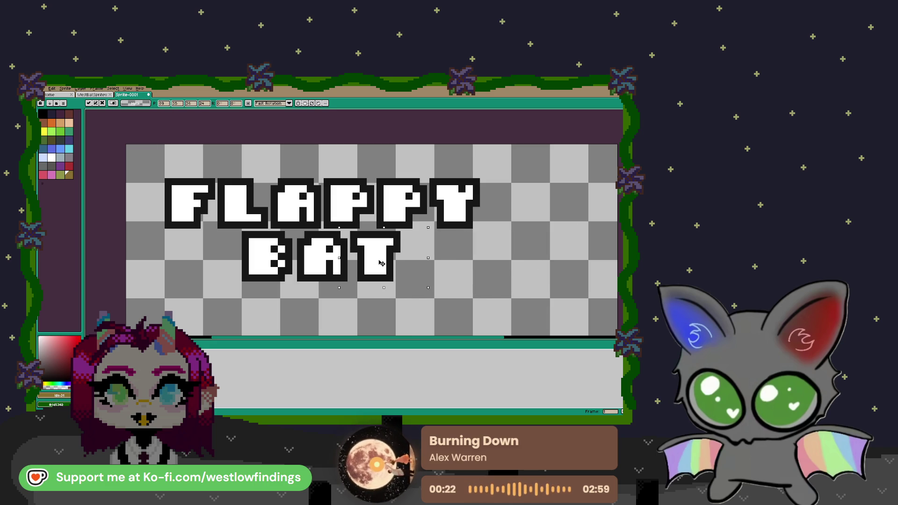
{"action": "left_click", "coordinate": [334, 261]}
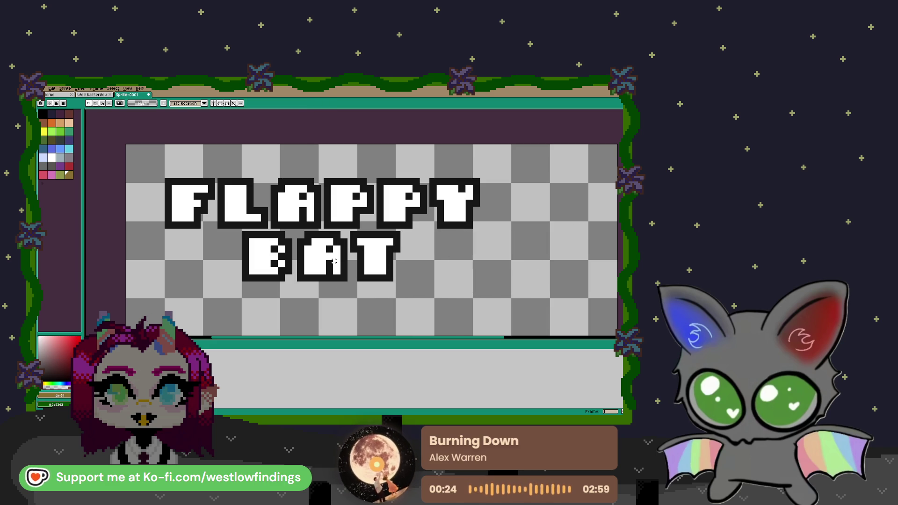
- Clear the selection and centre the view on the finished two-line title
{"action": "mouse_move", "coordinate": [232, 229]}
{"action": "left_mouse_down"}
{"action": "mouse_move", "coordinate": [294, 288]}
{"action": "mouse_move", "coordinate": [273, 269]}
{"action": "left_mouse_up"}
{"action": "key", "text": "ctrl+d"}
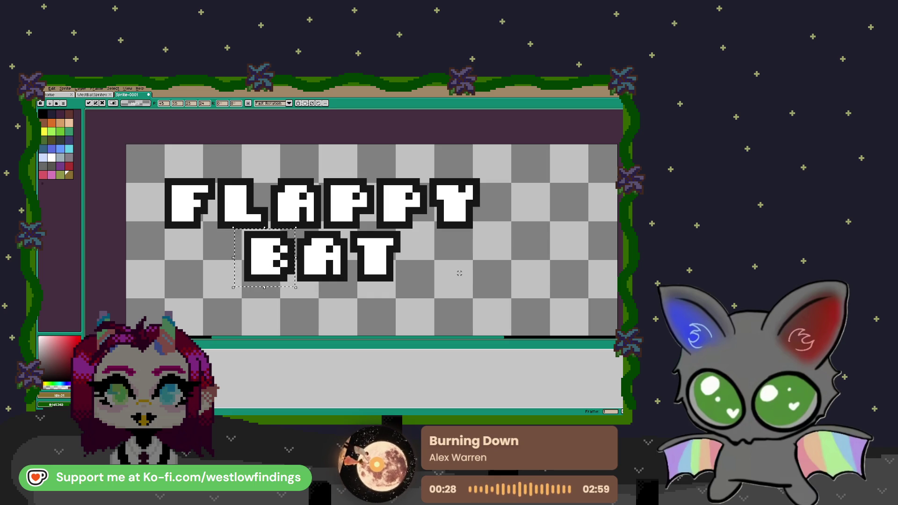
{"action": "scroll", "coordinate": [422, 251], "scroll_direction": "down", "scroll_amount": 1}
{"action": "left_click_drag", "start_coordinate": [418, 278], "coordinate": [448, 258]}
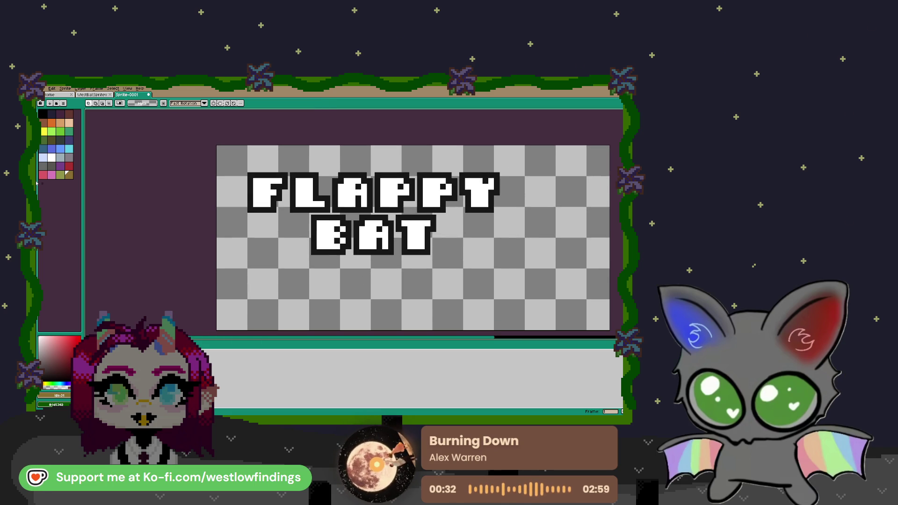
{"action": "left_click", "coordinate": [52, 88]}
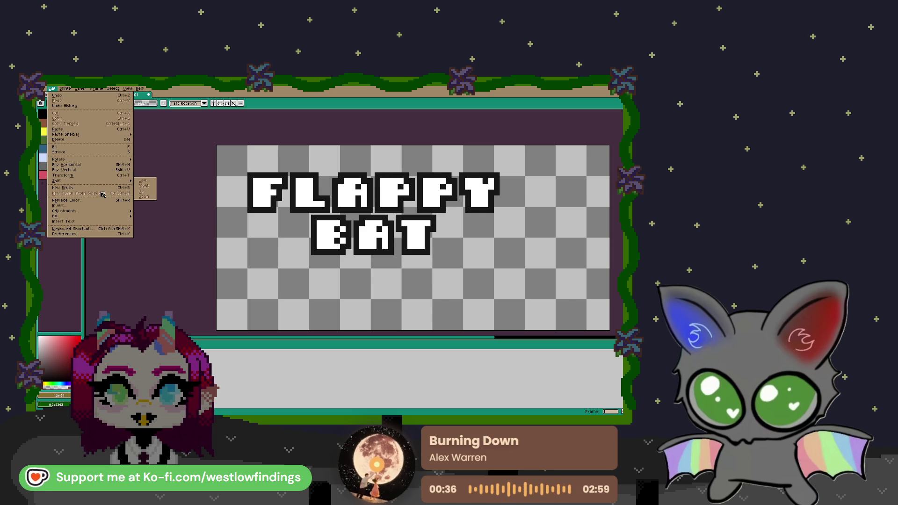
{"action": "left_click", "coordinate": [94, 221]}
{"action": "left_click", "coordinate": [344, 248]}
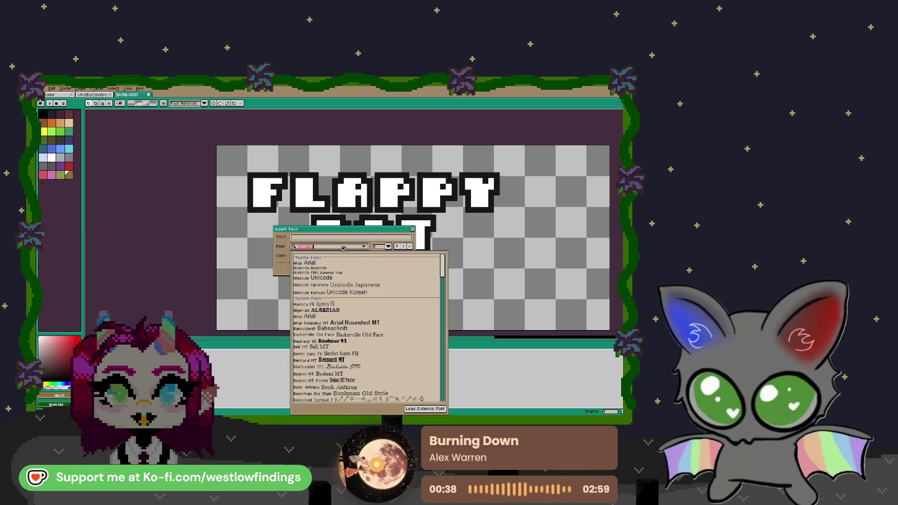
{"action": "left_click_drag", "start_coordinate": [444, 270], "coordinate": [445, 403]}
{"action": "scroll", "coordinate": [445, 403], "scroll_direction": "down", "scroll_amount": 2}
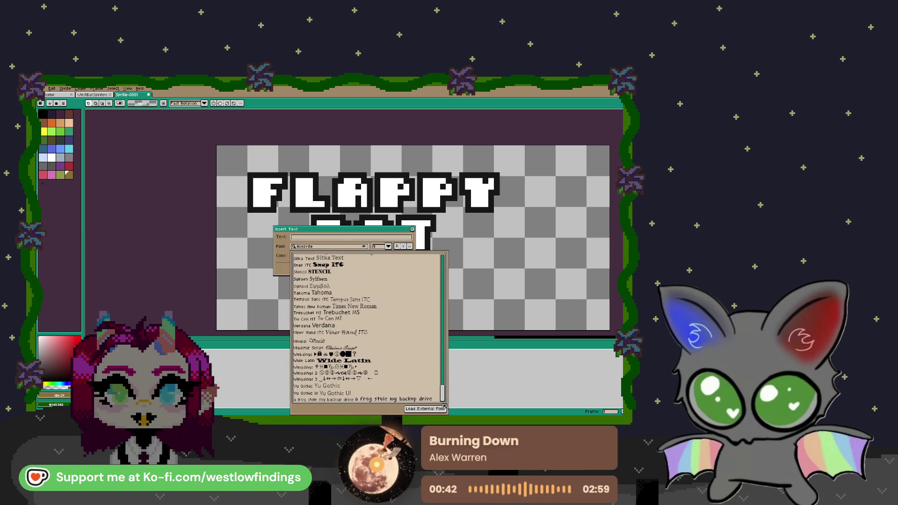
{"action": "left_click", "coordinate": [417, 399]}
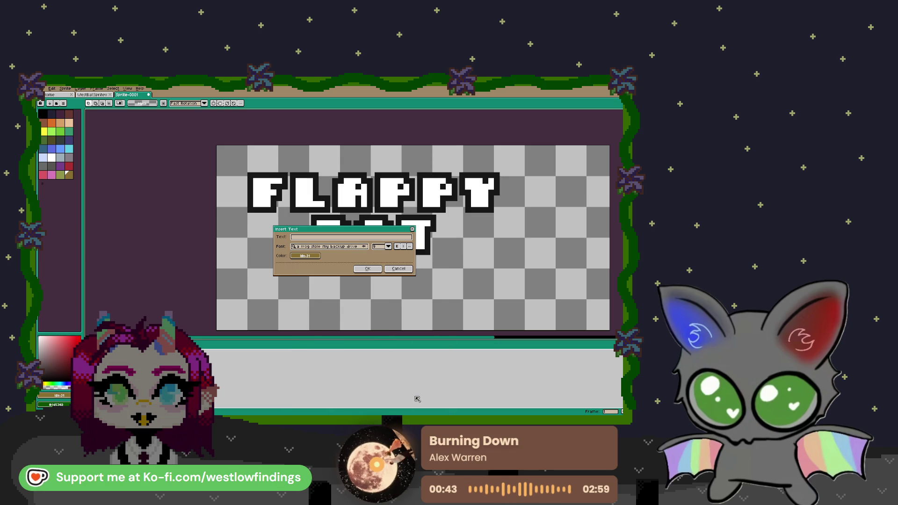
{"action": "left_click", "coordinate": [310, 257]}
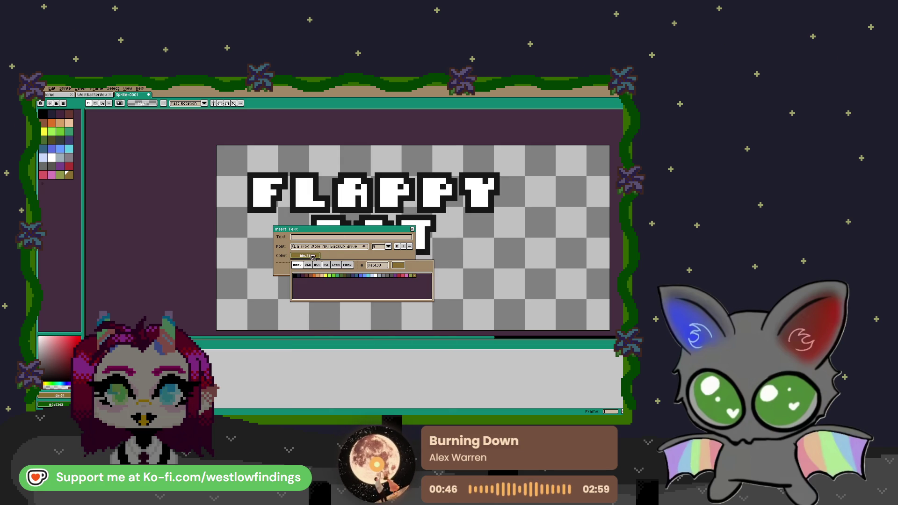
{"action": "left_click", "coordinate": [406, 276]}
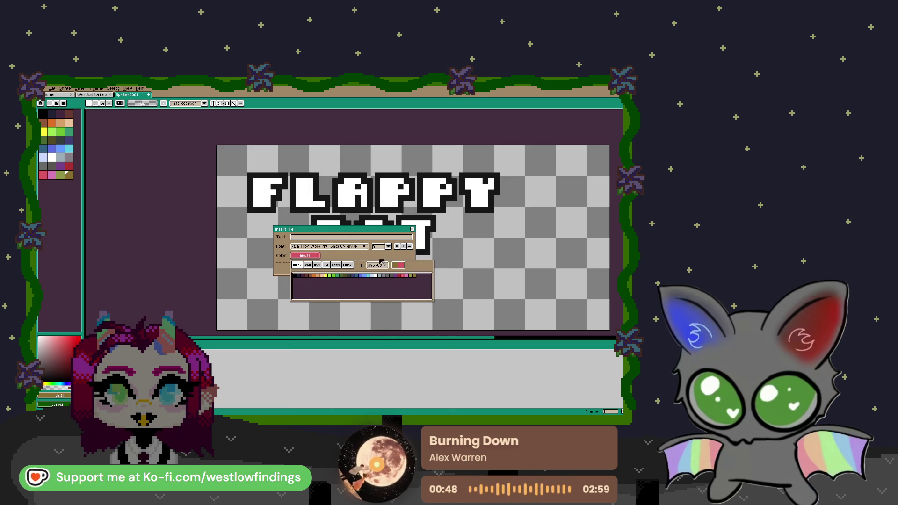
{"action": "left_click", "coordinate": [389, 247]}
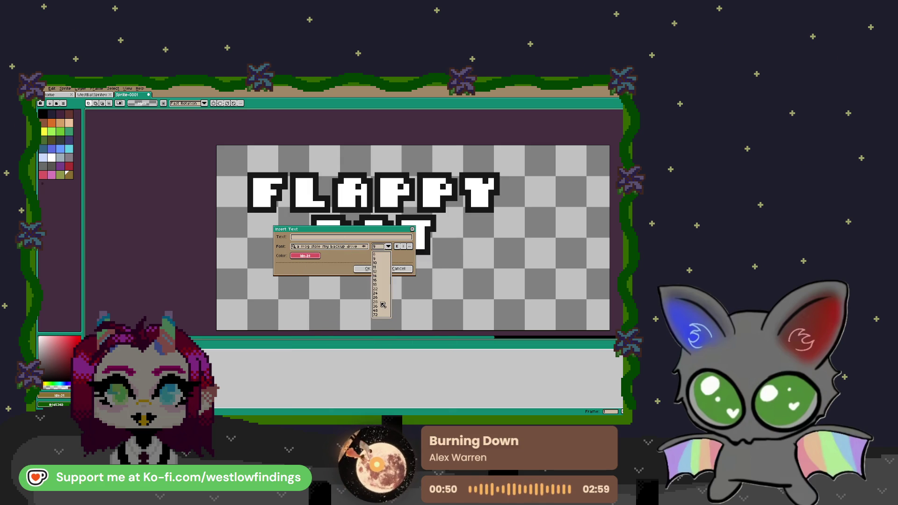
{"action": "left_click", "coordinate": [382, 303]}
{"action": "left_click", "coordinate": [330, 238]}
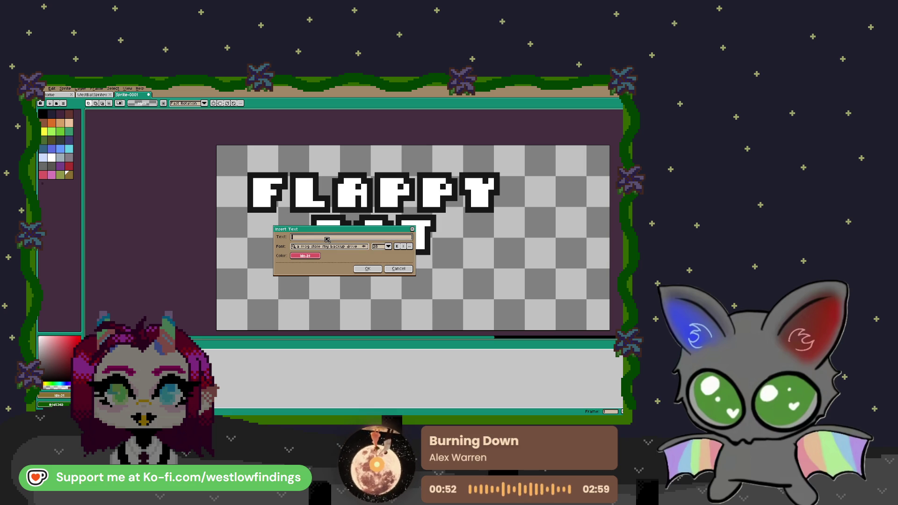
{"action": "type", "text": "Don't c"}
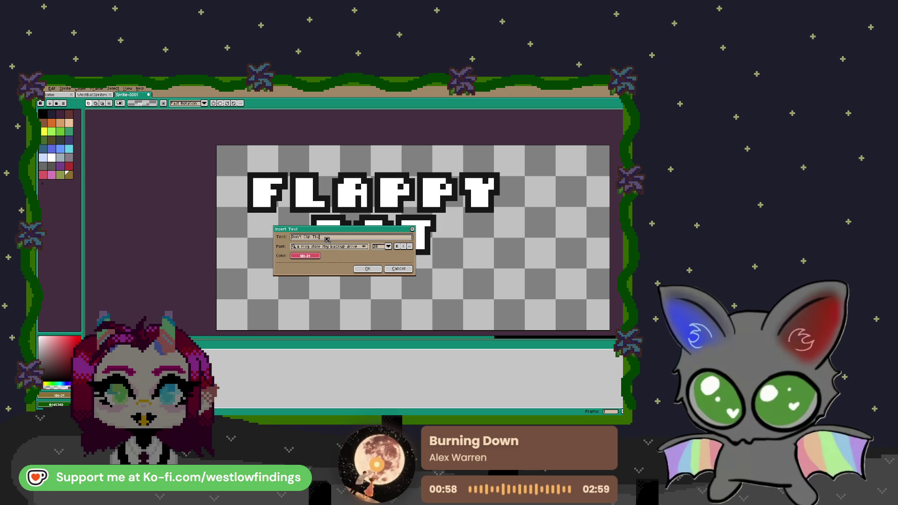
{"action": "type", "text": " is"}
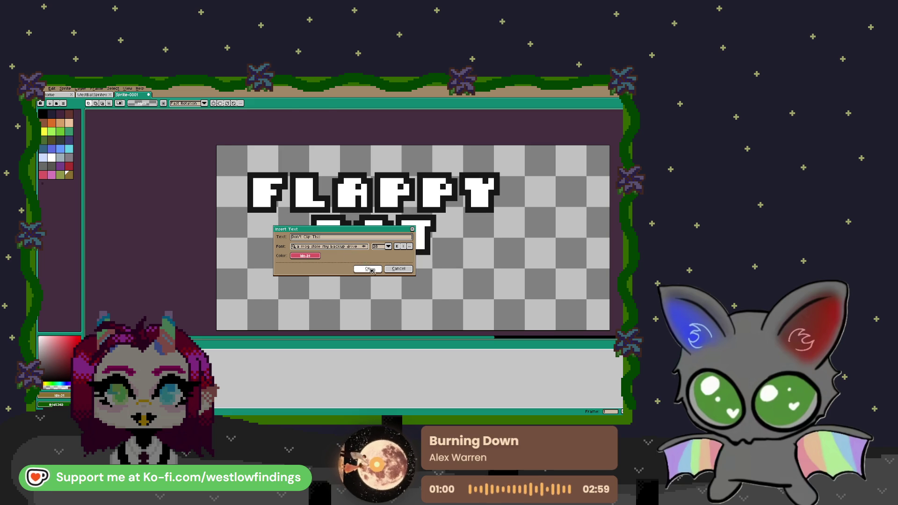
{"action": "left_click", "coordinate": [372, 270]}
{"action": "left_click_drag", "start_coordinate": [434, 231], "coordinate": [434, 273]}
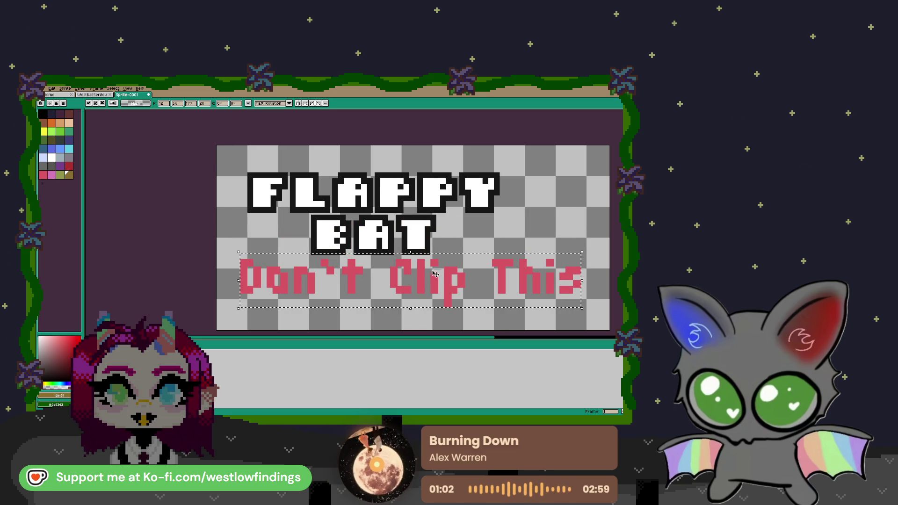
{"action": "key", "text": "ctrl+z"}
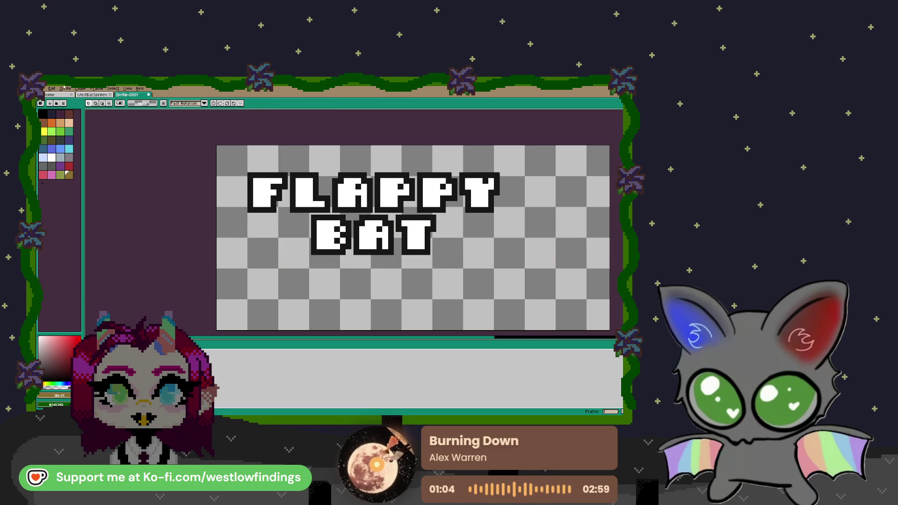
- Insert the text 'Don't Clip This' at font size 18
{"action": "left_click", "coordinate": [52, 88]}
{"action": "left_click", "coordinate": [75, 231]}
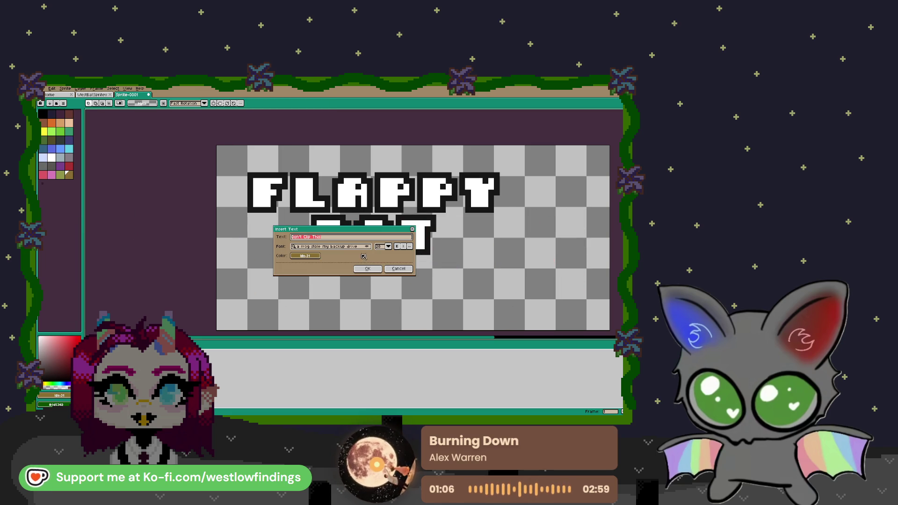
{"action": "left_click", "coordinate": [388, 247]}
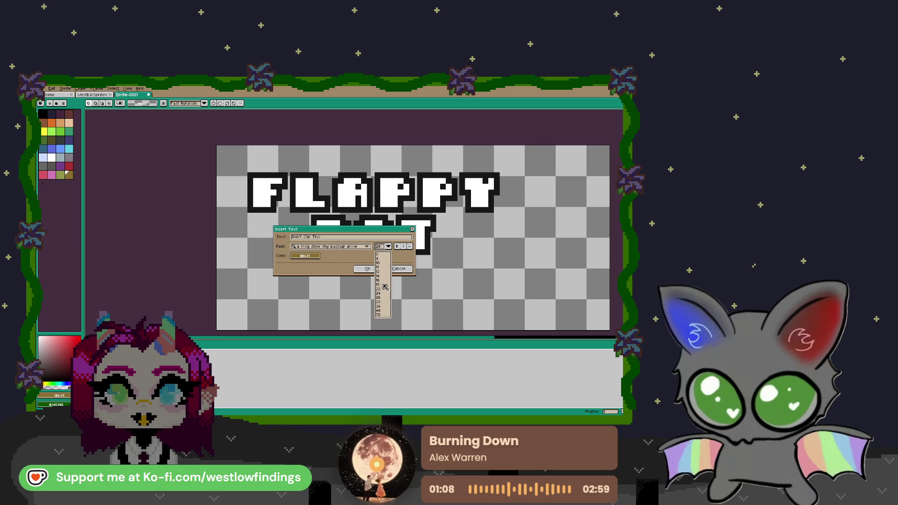
{"action": "left_click", "coordinate": [383, 284]}
{"action": "left_click", "coordinate": [377, 269]}
- Move the subtitle beneath BAT and nudge it up closer
{"action": "left_click_drag", "start_coordinate": [427, 235], "coordinate": [385, 269]}
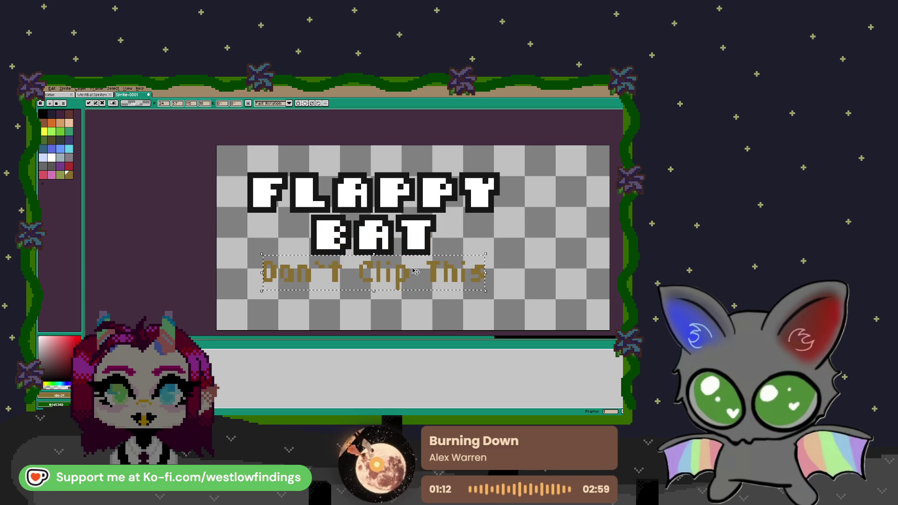
{"action": "key", "text": "Return"}
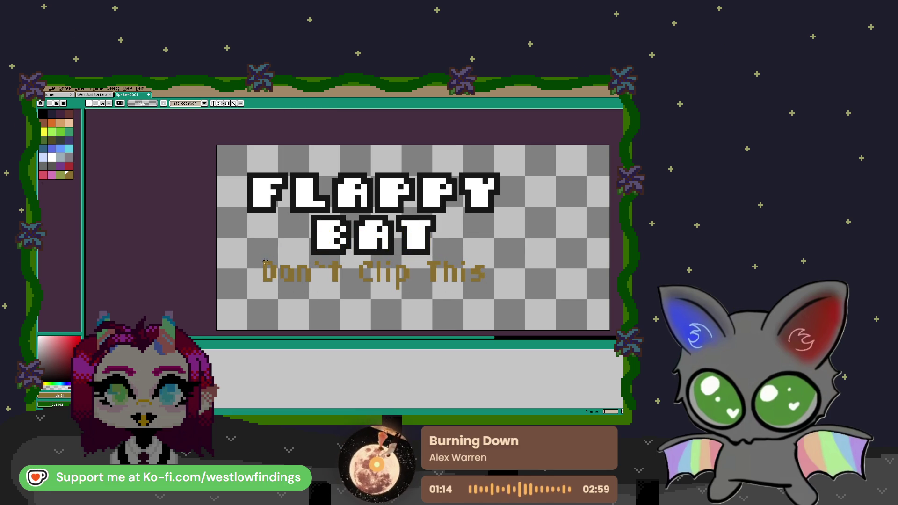
{"action": "mouse_move", "coordinate": [252, 255]}
{"action": "left_mouse_down"}
{"action": "mouse_move", "coordinate": [328, 282]}
{"action": "mouse_move", "coordinate": [505, 310]}
{"action": "left_mouse_up"}
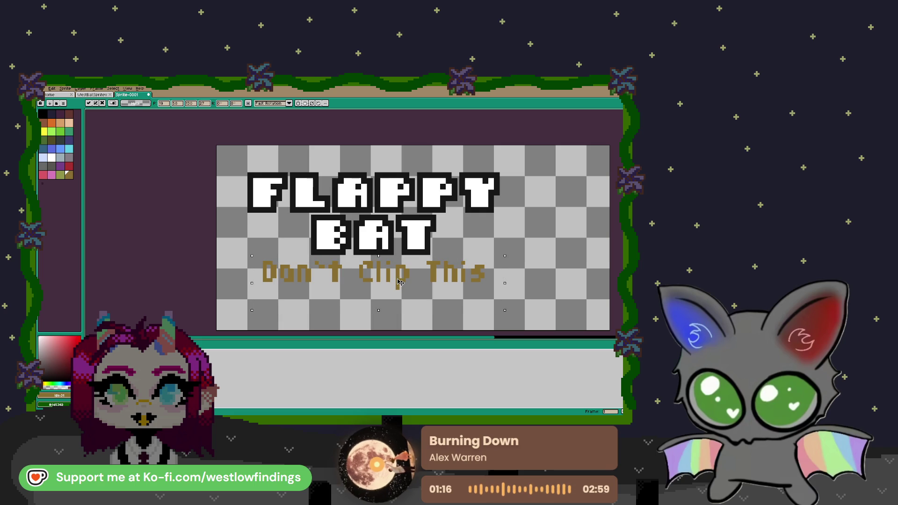
{"action": "mouse_move", "coordinate": [396, 282]}
{"action": "left_mouse_down"}
{"action": "mouse_move", "coordinate": [394, 234]}
{"action": "mouse_move", "coordinate": [395, 283]}
{"action": "left_mouse_up"}
- Recolour the 'Don't Clip This' subtitle pixels red
{"action": "key", "text": "ctrl+d"}
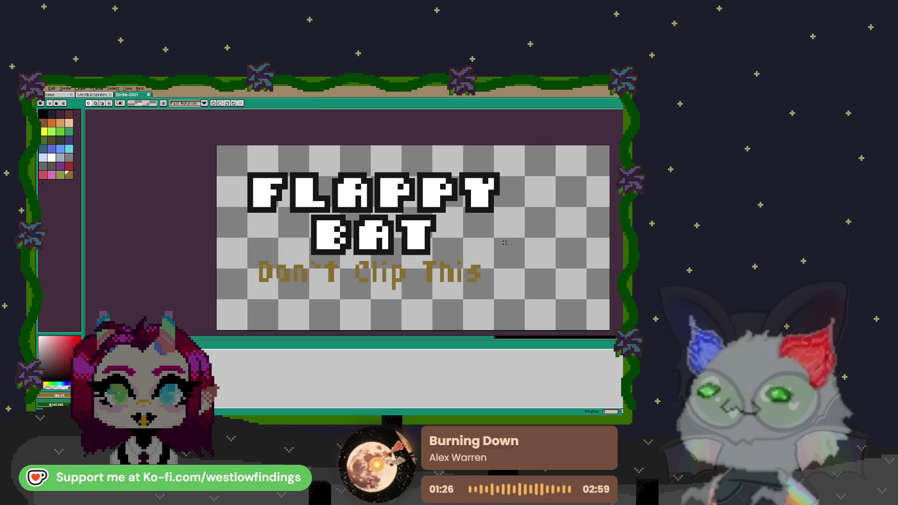
{"action": "left_click", "coordinate": [332, 276]}
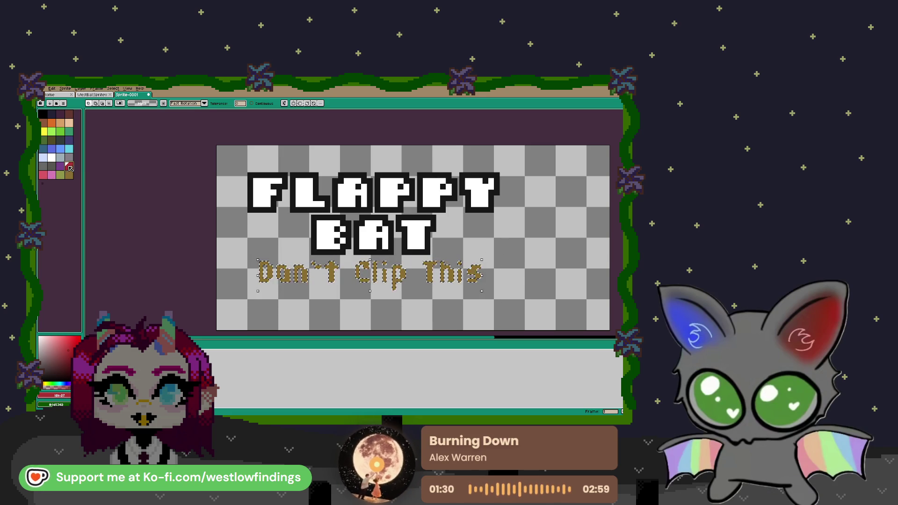
{"action": "left_click", "coordinate": [69, 166]}
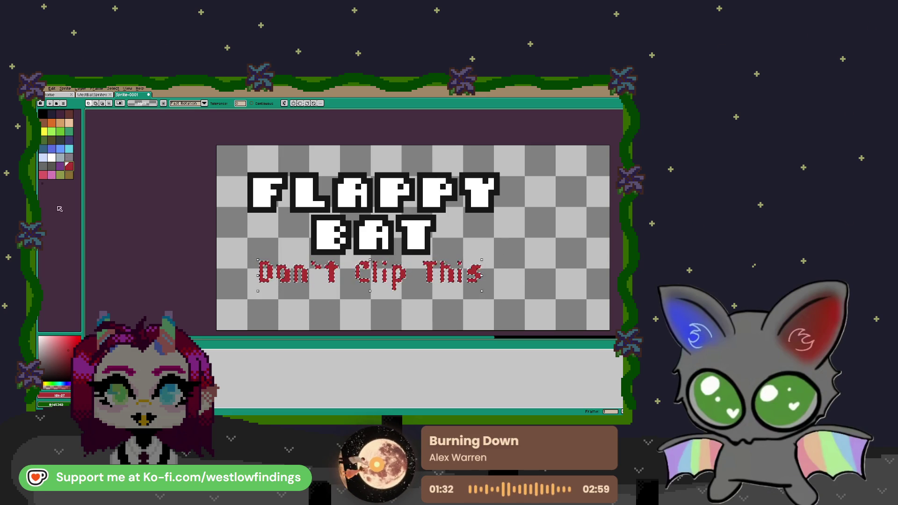
{"action": "key", "text": "ctrl+d"}
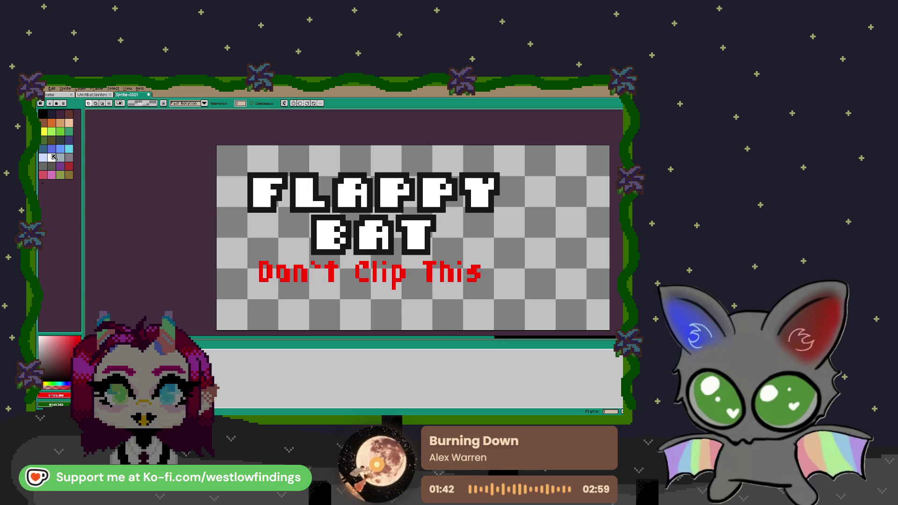
- Draw a solid blue filled rectangle around the whole title
{"action": "left_click", "coordinate": [50, 149]}
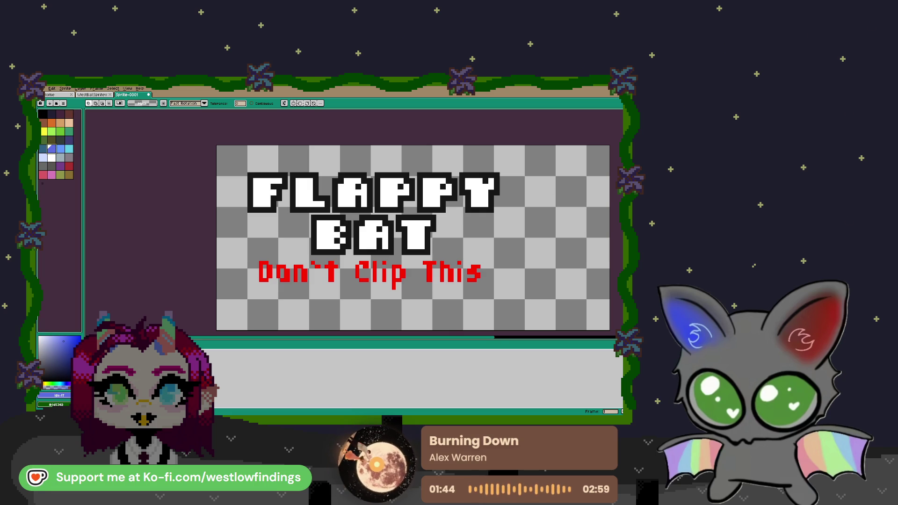
{"action": "left_click", "coordinate": [616, 169]}
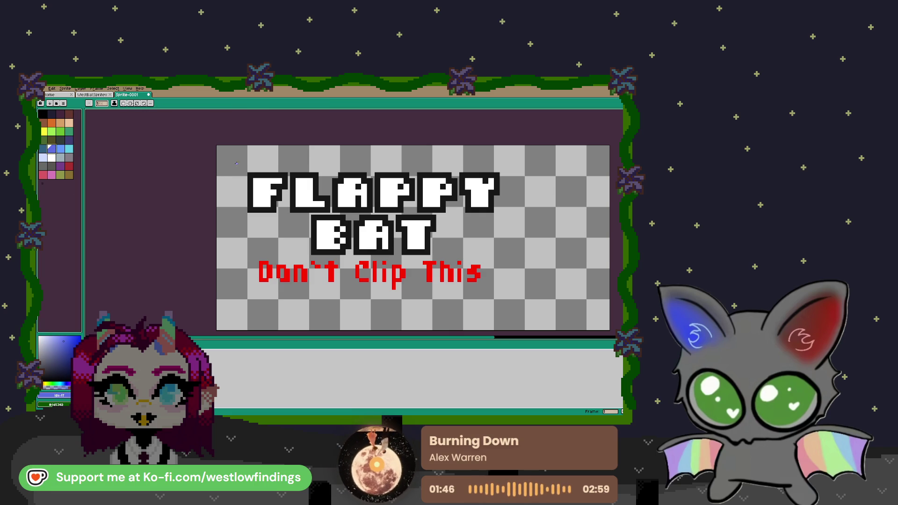
{"action": "mouse_move", "coordinate": [236, 163]}
{"action": "left_mouse_down"}
{"action": "mouse_move", "coordinate": [515, 315]}
{"action": "mouse_move", "coordinate": [512, 292]}
{"action": "left_mouse_up"}
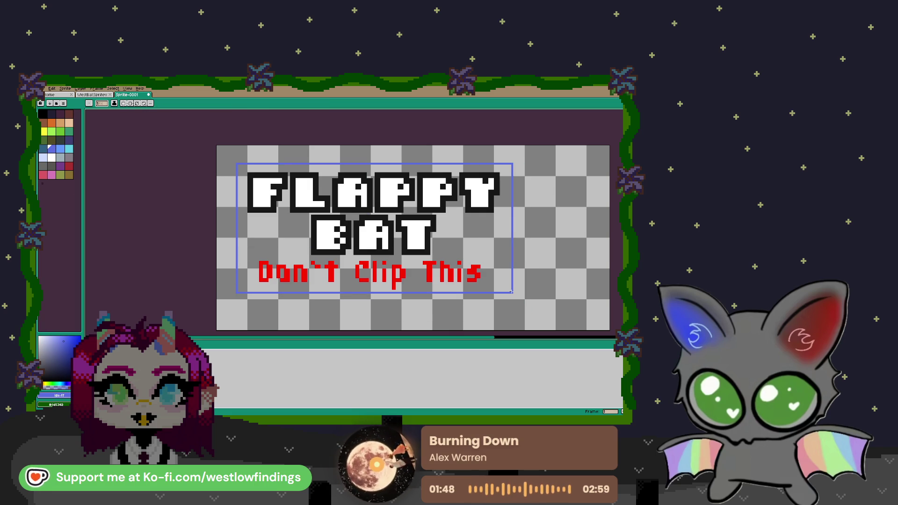
{"action": "left_click", "coordinate": [405, 199]}
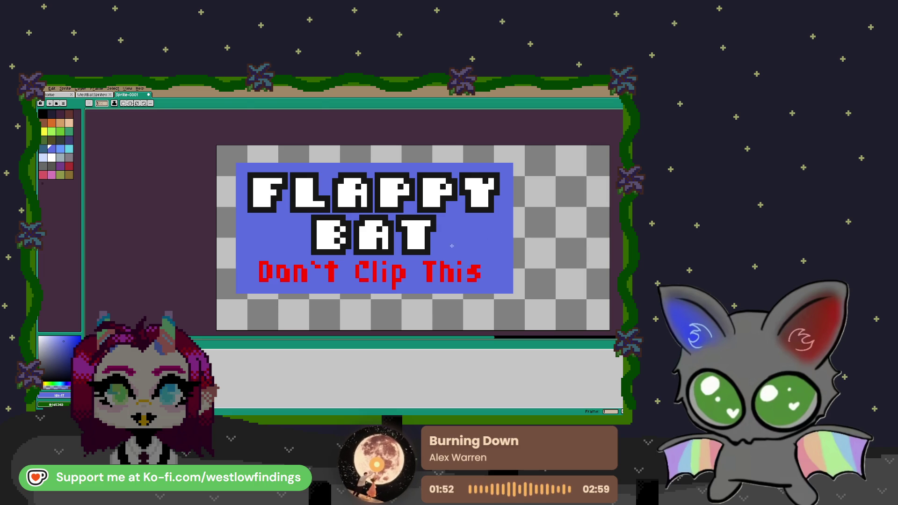
- Reselect the subtitle and adjust its colour to a deeper, richer red
{"action": "key", "text": "w"}
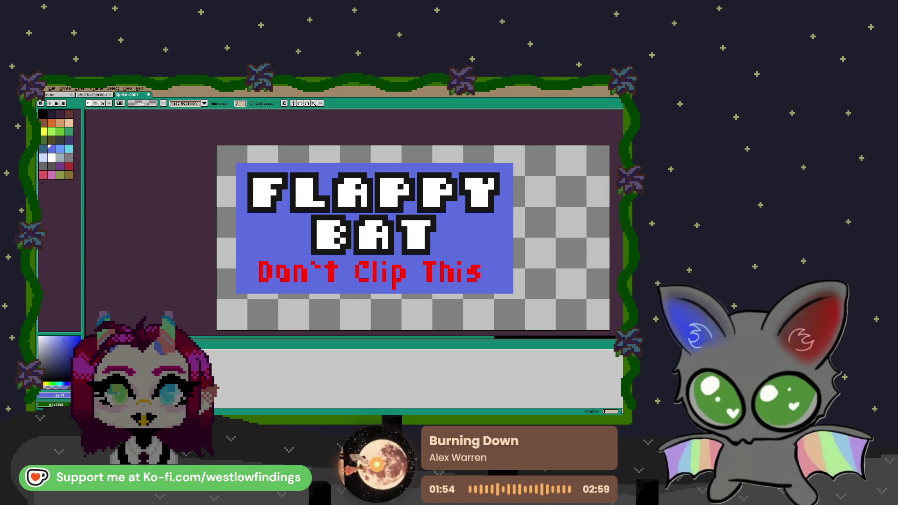
{"action": "left_click", "coordinate": [304, 263]}
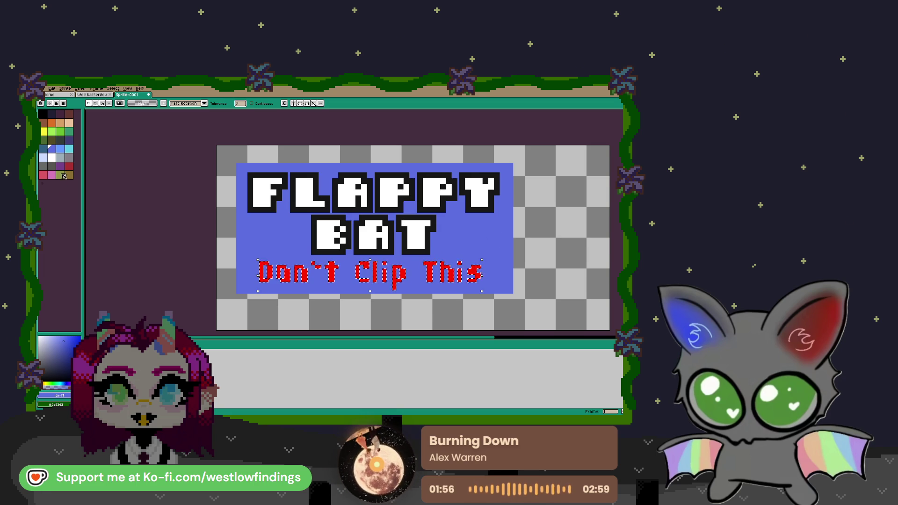
{"action": "left_click", "coordinate": [68, 385]}
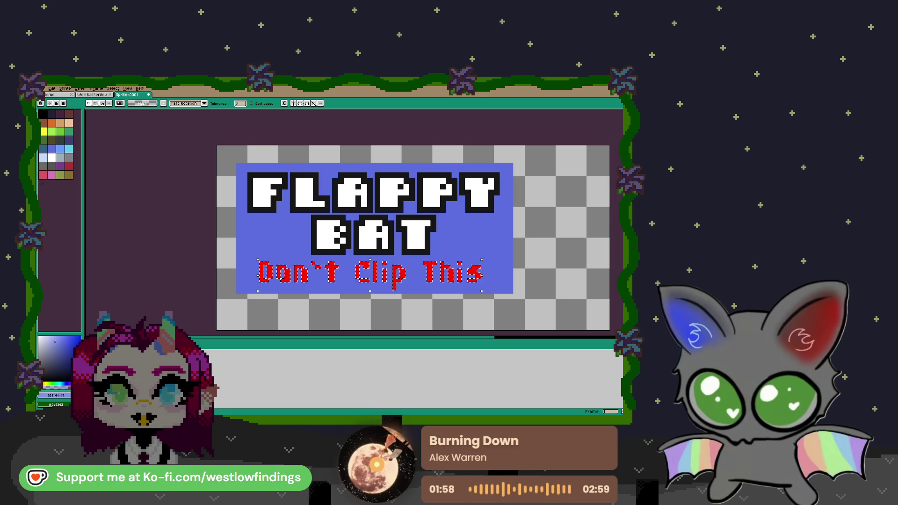
{"action": "left_click", "coordinate": [71, 385]}
{"action": "left_click", "coordinate": [74, 344]}
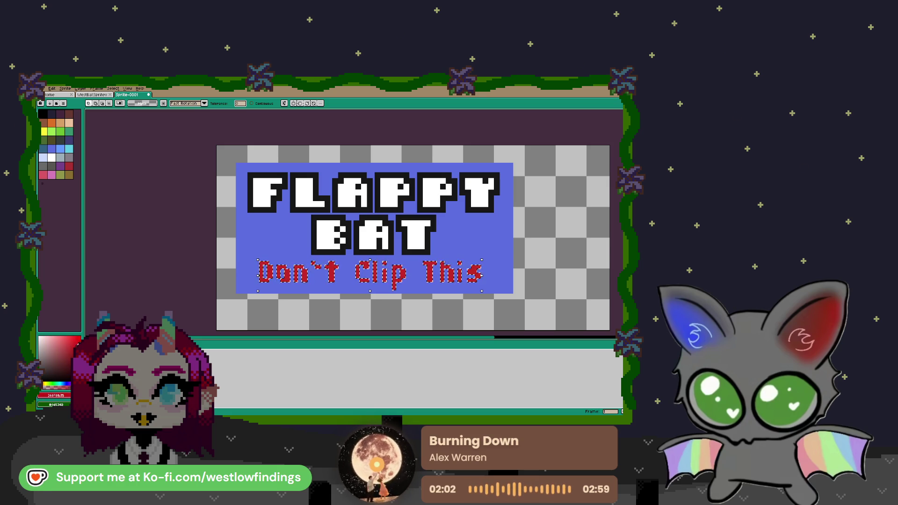
{"action": "left_click_drag", "start_coordinate": [74, 344], "coordinate": [80, 346]}
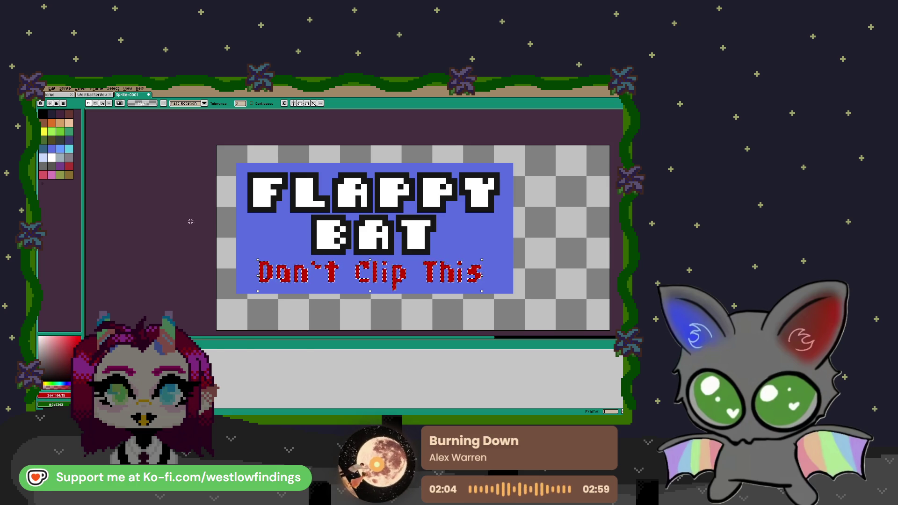
{"action": "left_click", "coordinate": [193, 204]}
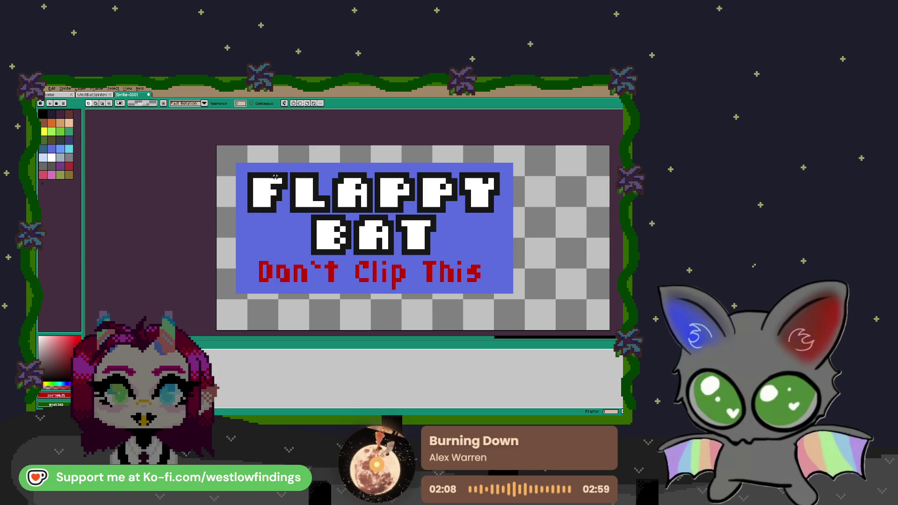
{"action": "scroll", "coordinate": [272, 179], "scroll_direction": "up", "scroll_amount": 5}
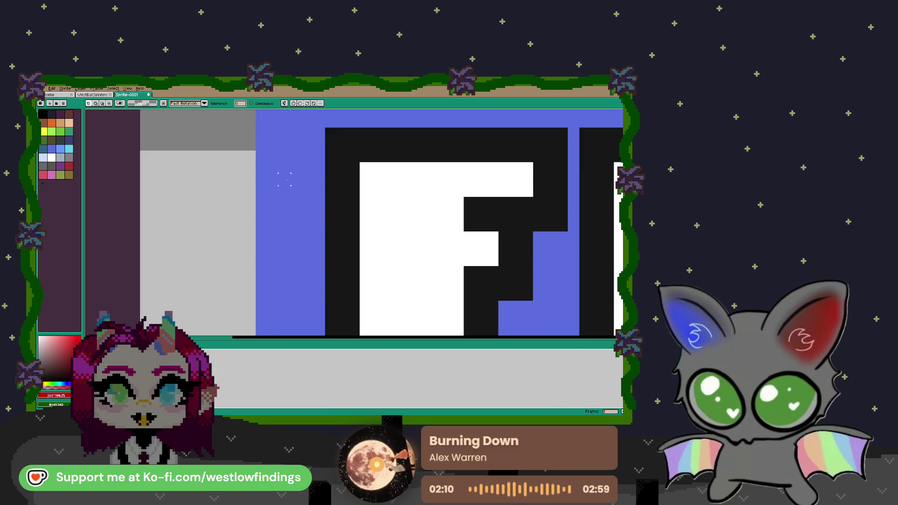
{"action": "scroll", "coordinate": [319, 179], "scroll_direction": "down", "scroll_amount": 4}
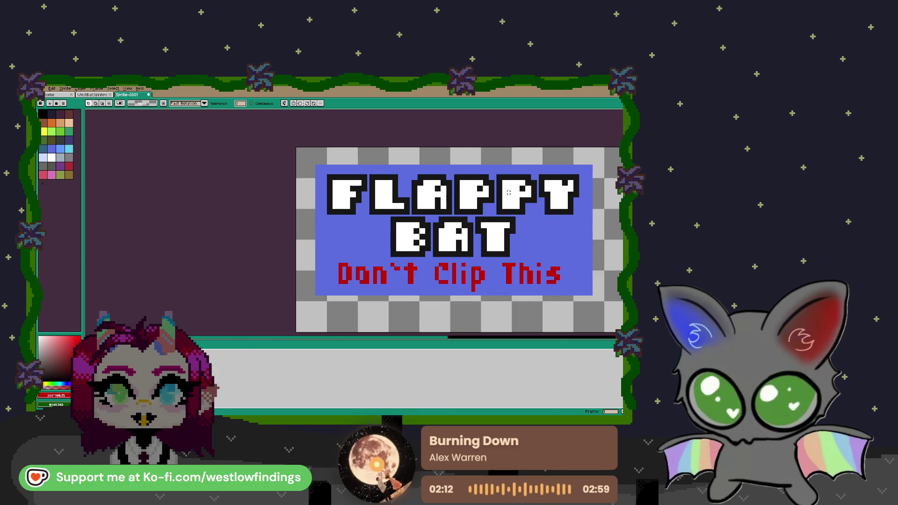
{"action": "scroll", "coordinate": [327, 182], "scroll_direction": "right", "scroll_amount": 4}
{"action": "scroll", "coordinate": [337, 185], "scroll_direction": "up", "scroll_amount": 3}
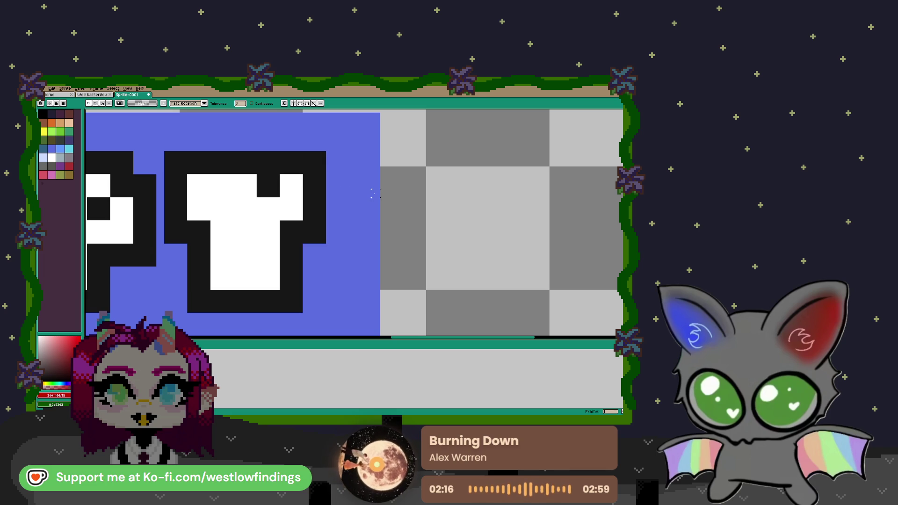
{"action": "scroll", "coordinate": [376, 193], "scroll_direction": "down", "scroll_amount": 2}
{"action": "key", "text": "b"}
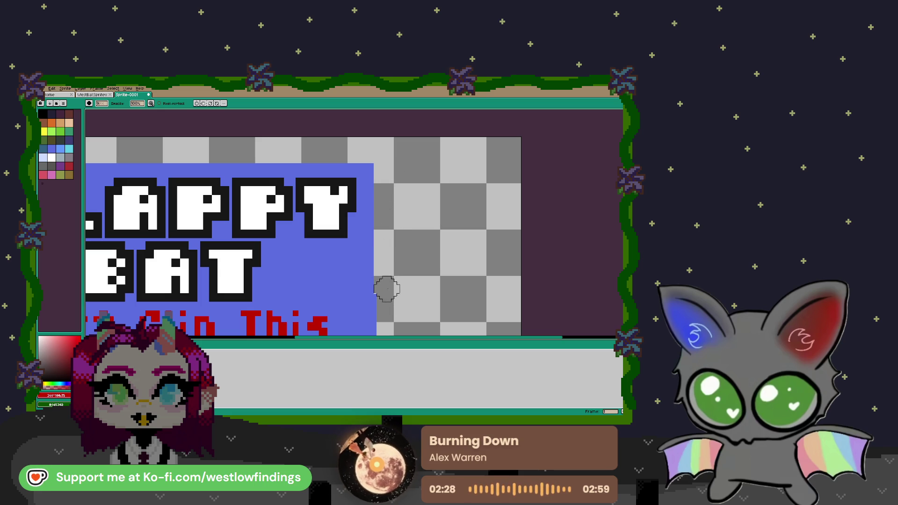
{"action": "scroll", "coordinate": [387, 309], "scroll_direction": "down", "scroll_amount": 5}
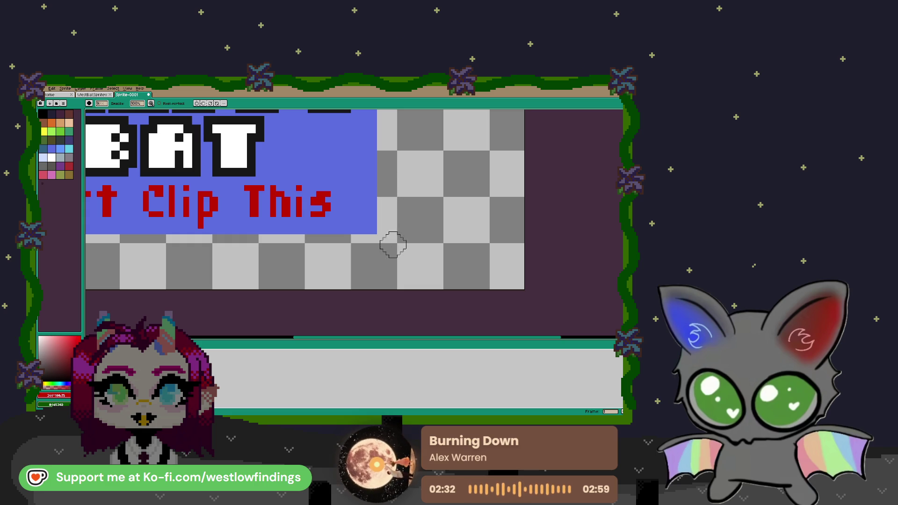
{"action": "scroll", "coordinate": [323, 213], "scroll_direction": "up", "scroll_amount": 3}
{"action": "scroll", "coordinate": [383, 235], "scroll_direction": "left", "scroll_amount": 6}
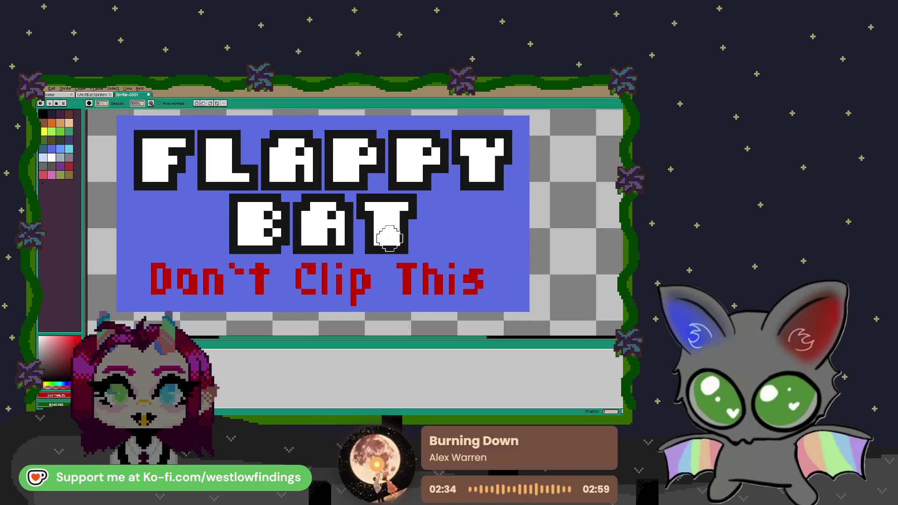
{"action": "scroll", "coordinate": [364, 215], "scroll_direction": "down", "scroll_amount": 1}
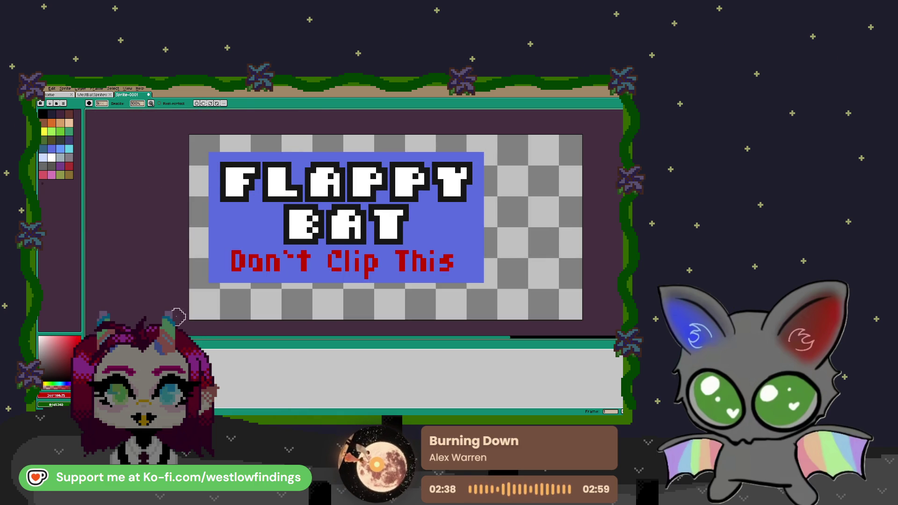
- Load the Google UI palette preset
{"action": "key", "text": "w"}
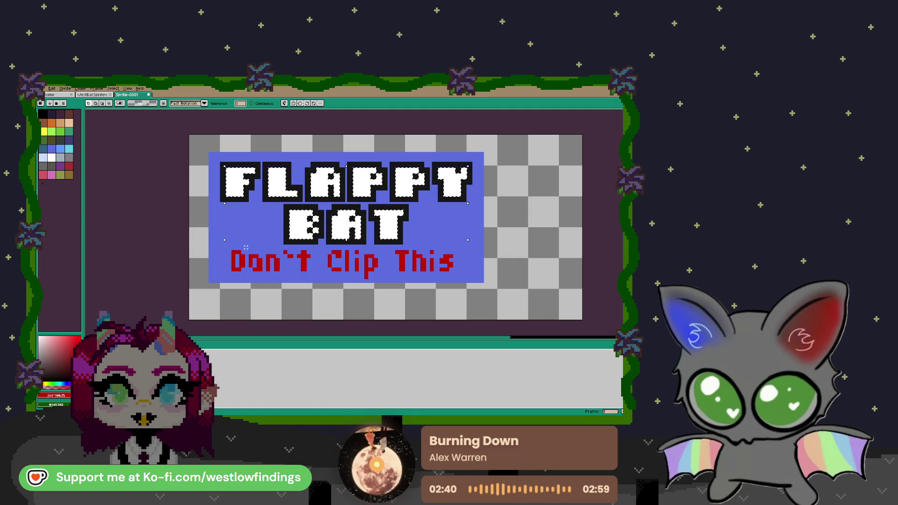
{"action": "left_click", "coordinate": [61, 104]}
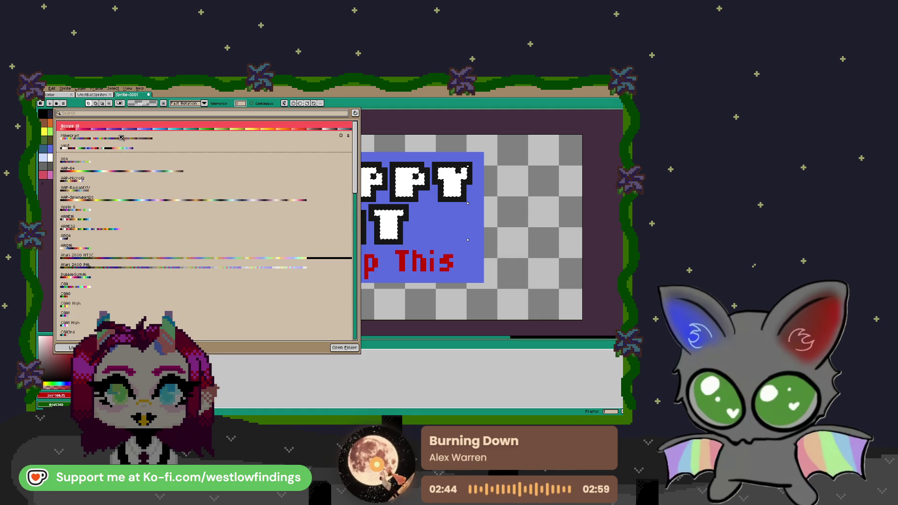
{"action": "left_click", "coordinate": [86, 127]}
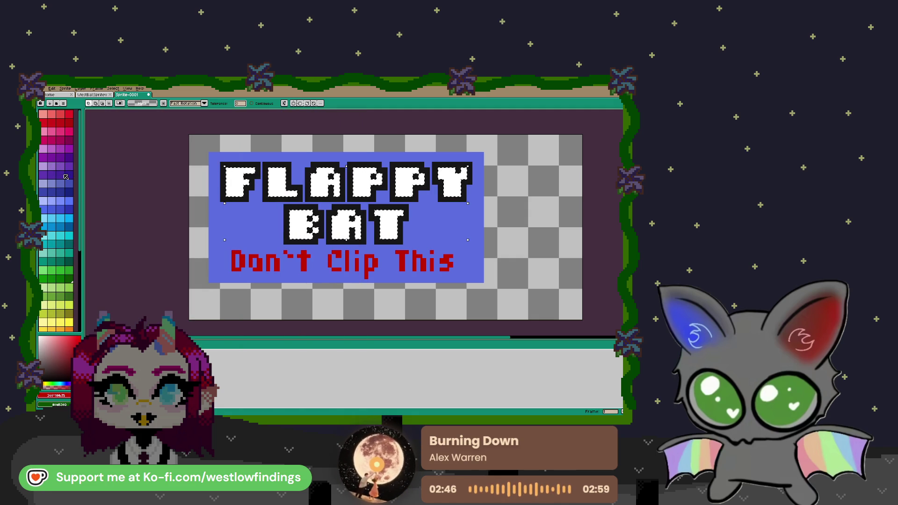
- Paint grey shading along the bottom of the Y in FLAPPY with the pencil
{"action": "left_click", "coordinate": [61, 294]}
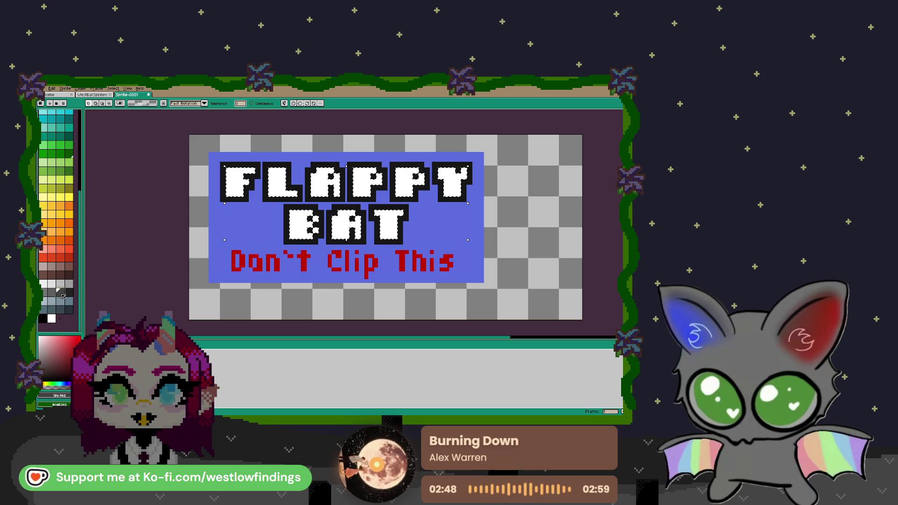
{"action": "key", "text": "b"}
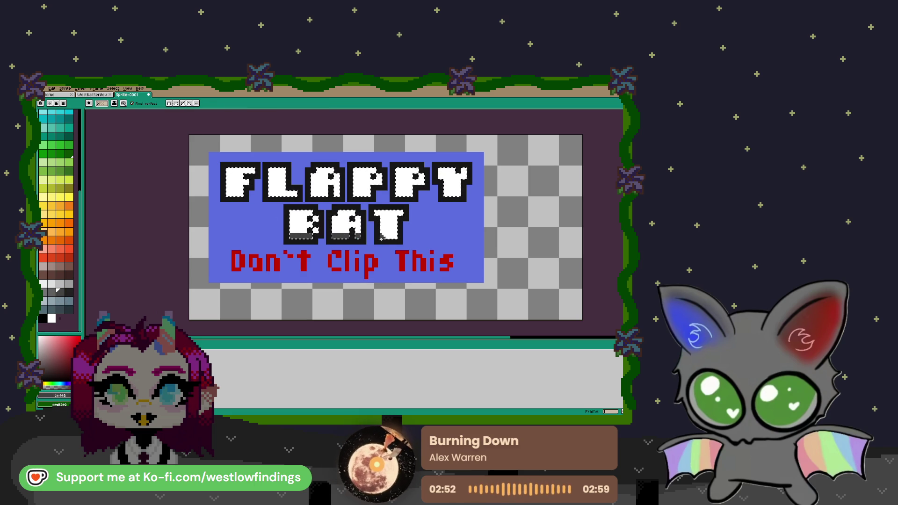
{"action": "left_click_drag", "start_coordinate": [444, 193], "coordinate": [460, 193]}
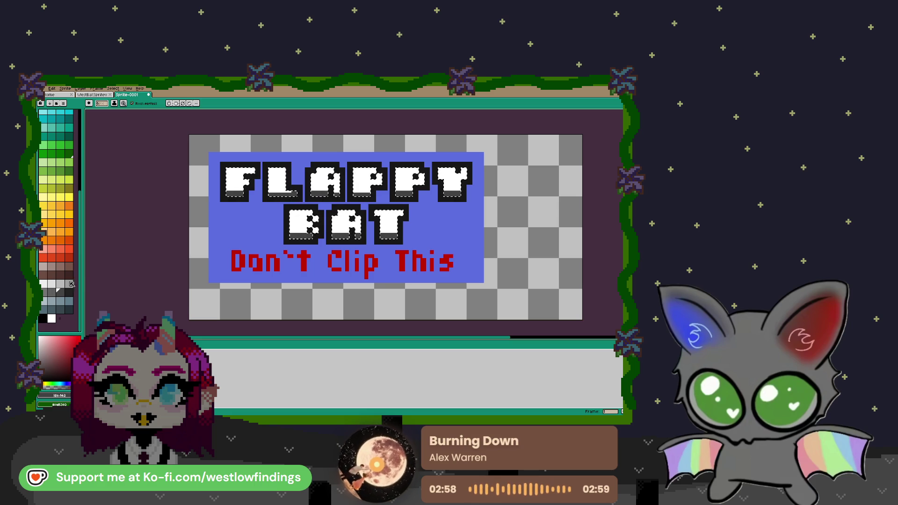
{"action": "left_click", "coordinate": [51, 293]}
- Paint grey bands across the bottoms of the F and A in FLAPPY and the B in BAT, trying darker grey shades
{"action": "left_click_drag", "start_coordinate": [227, 187], "coordinate": [243, 193]}
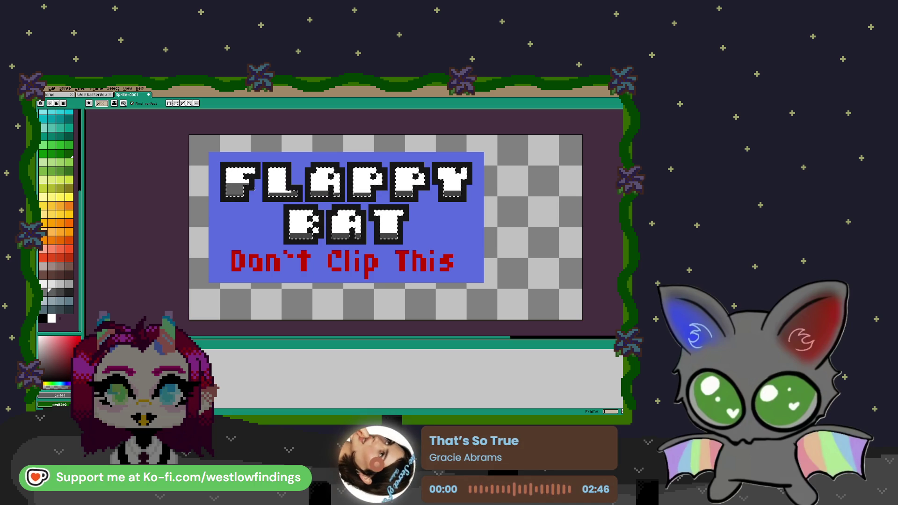
{"action": "left_click_drag", "start_coordinate": [311, 192], "coordinate": [335, 188]}
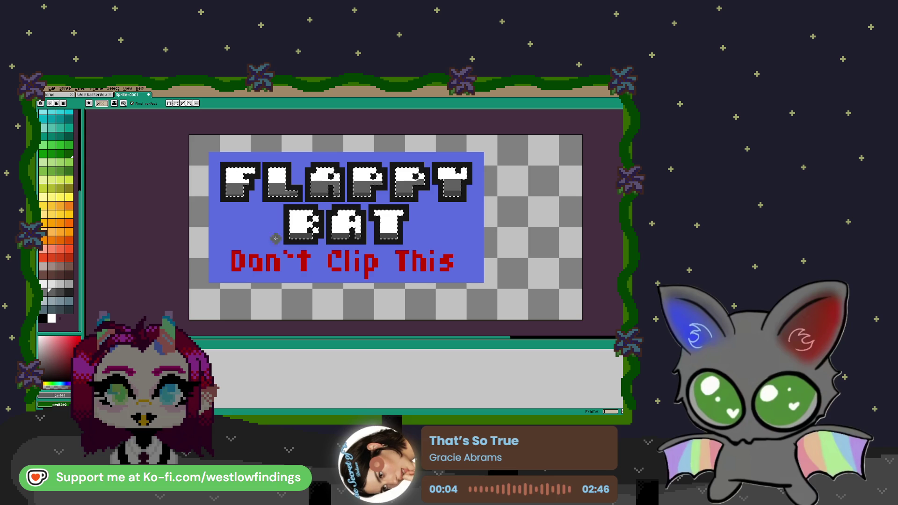
{"action": "left_click_drag", "start_coordinate": [304, 229], "coordinate": [319, 231]}
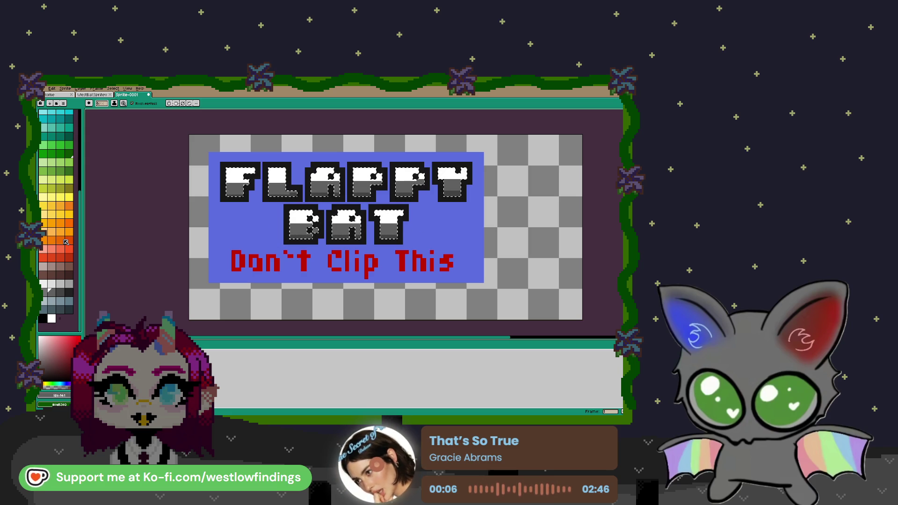
{"action": "left_click", "coordinate": [68, 284]}
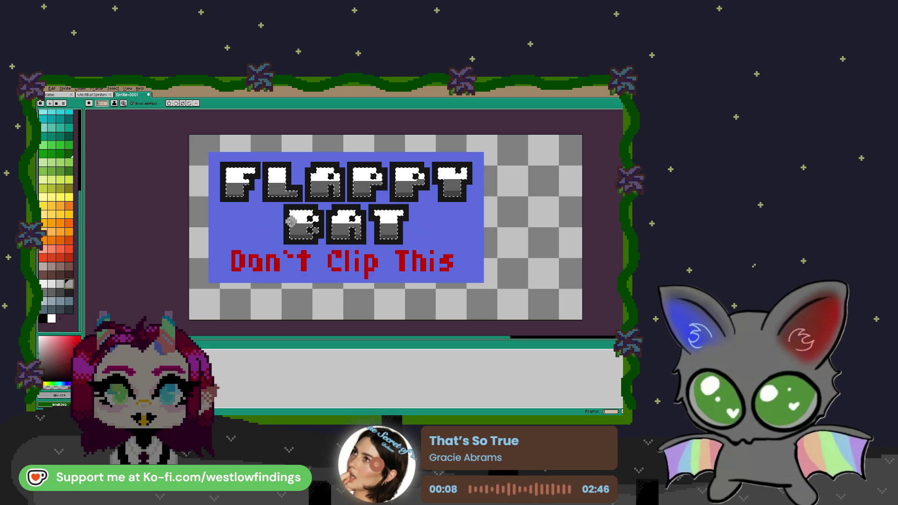
{"action": "key", "text": "v"}
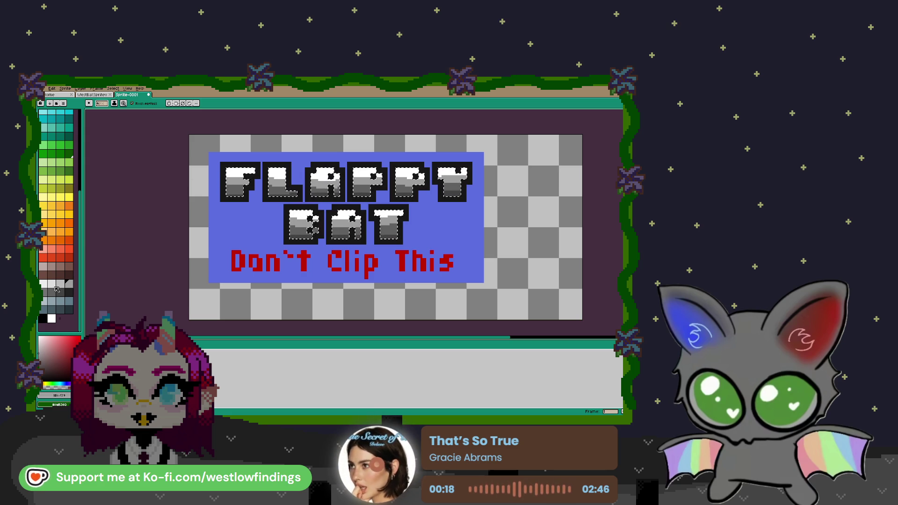
{"action": "left_click", "coordinate": [50, 284]}
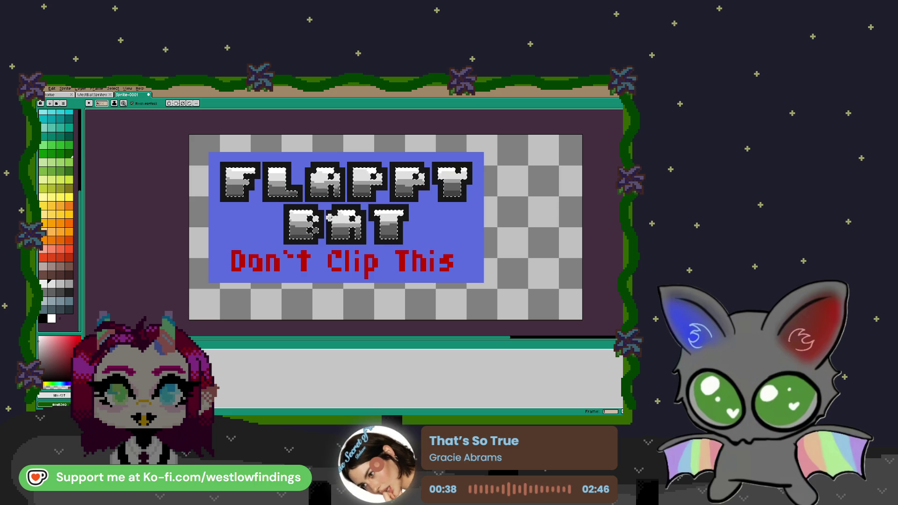
{"action": "scroll", "coordinate": [330, 224], "scroll_direction": "down", "scroll_amount": 1}
{"action": "key", "text": "w"}
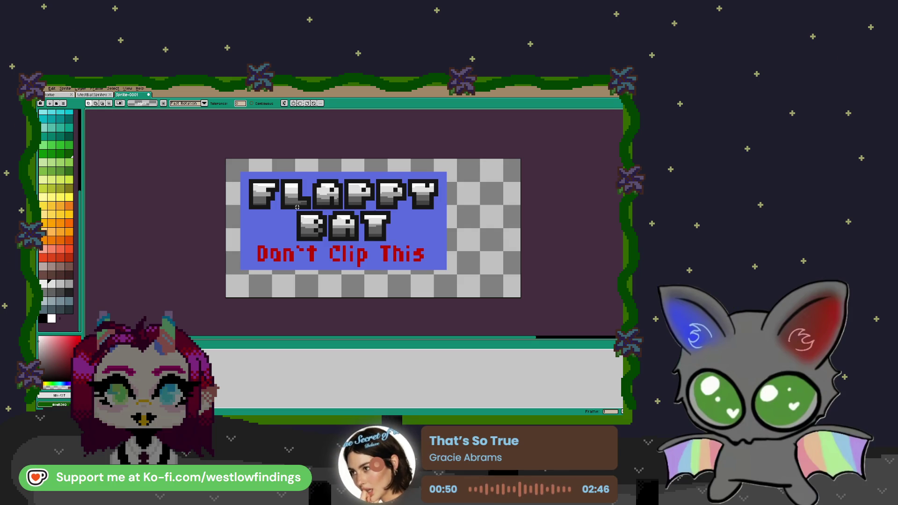
- Crop the canvas to 143×68 around the blue title card
{"action": "key", "text": "ctrl+alt+c"}
{"action": "left_click_drag", "start_coordinate": [523, 290], "coordinate": [446, 270]}
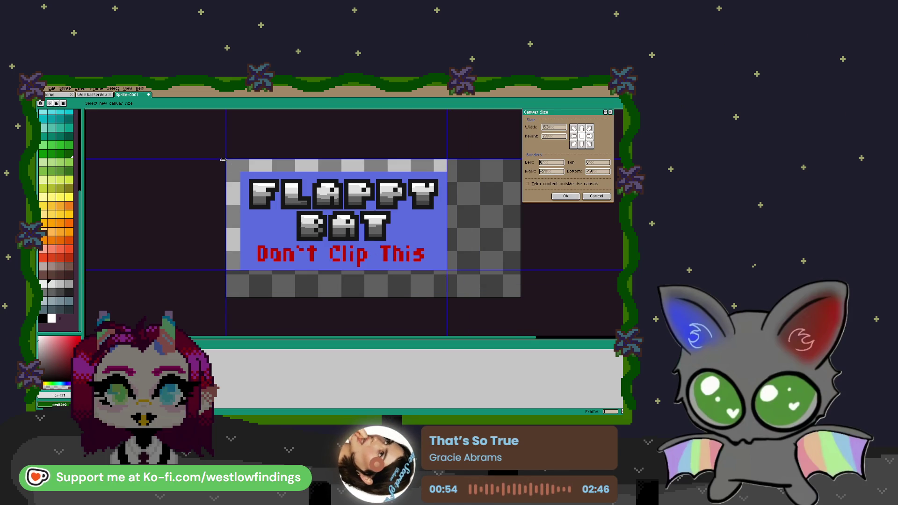
{"action": "left_click_drag", "start_coordinate": [223, 160], "coordinate": [238, 172]}
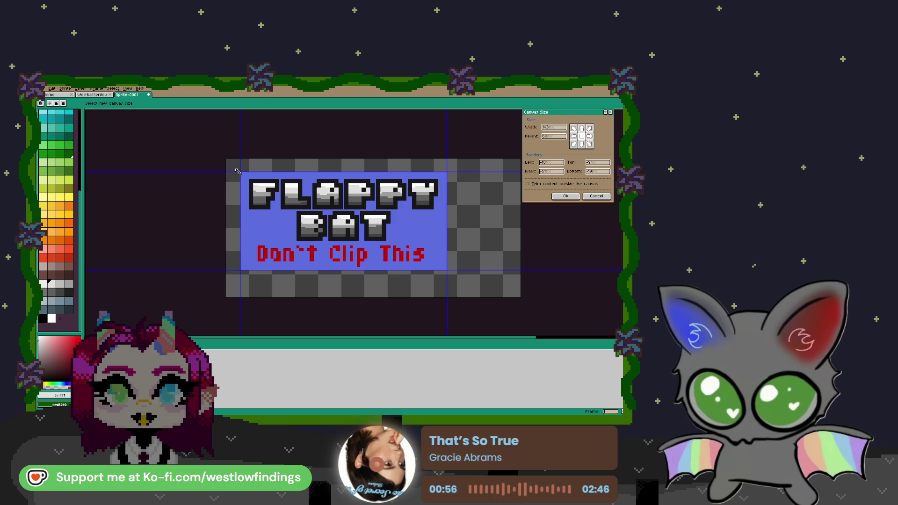
{"action": "left_click", "coordinate": [566, 197]}
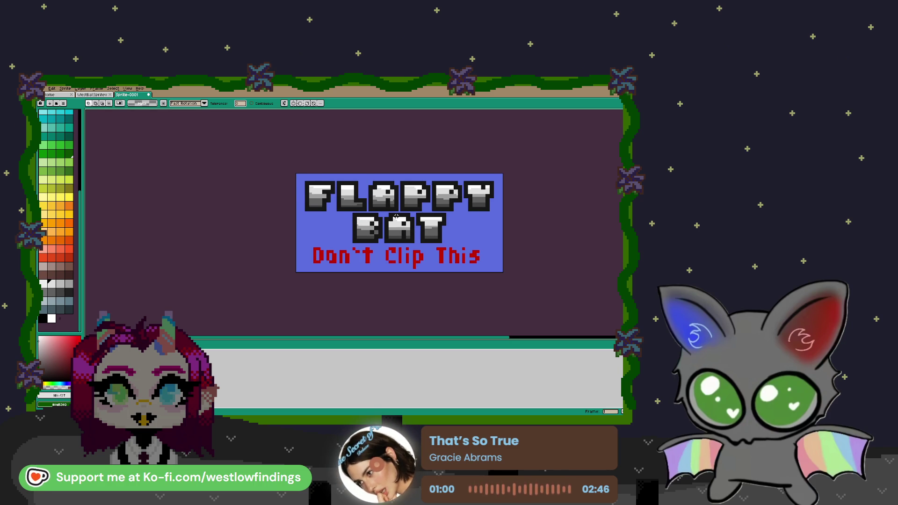
- Select the red subtitle text and eyedrop its dark red
{"action": "scroll", "coordinate": [464, 225], "scroll_direction": "up", "scroll_amount": 1}
{"action": "scroll", "coordinate": [459, 223], "scroll_direction": "up", "scroll_amount": 1}
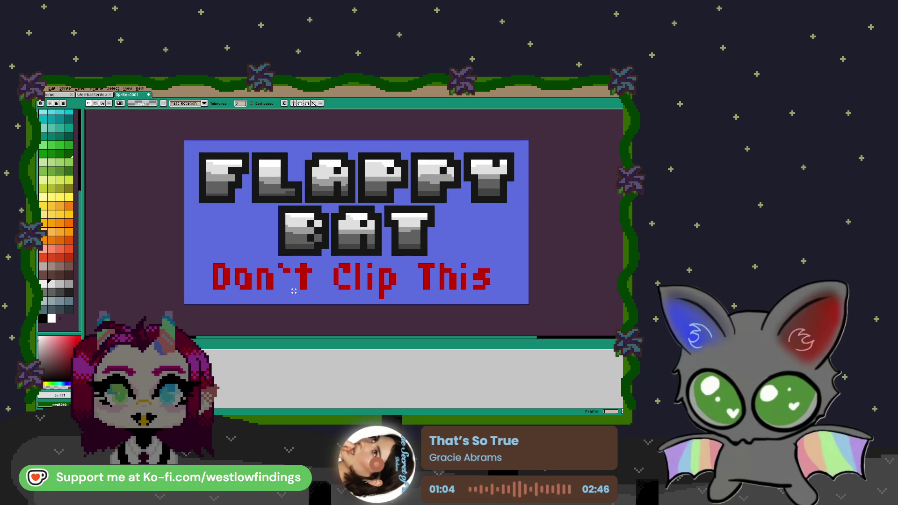
{"action": "left_click", "coordinate": [270, 279]}
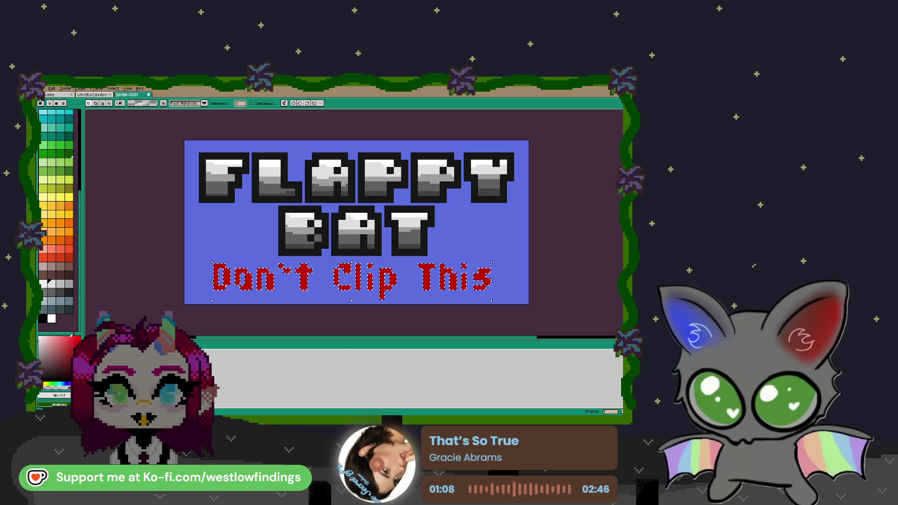
{"action": "left_click", "coordinate": [489, 281], "text": "alt"}
- Paint dark red along the subtitle letter bottoms, then shrink the pencil to one pixel
{"action": "key", "text": "b"}
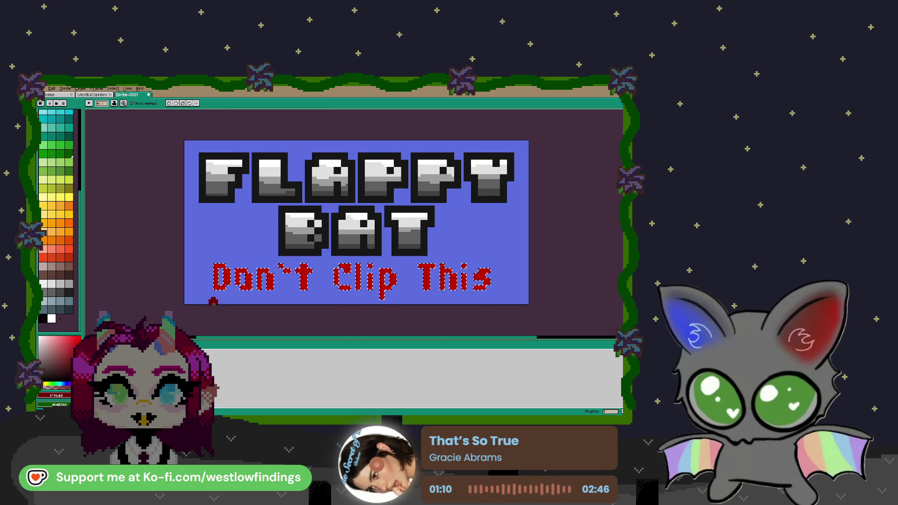
{"action": "scroll", "coordinate": [219, 299], "scroll_direction": "up", "scroll_amount": 1}
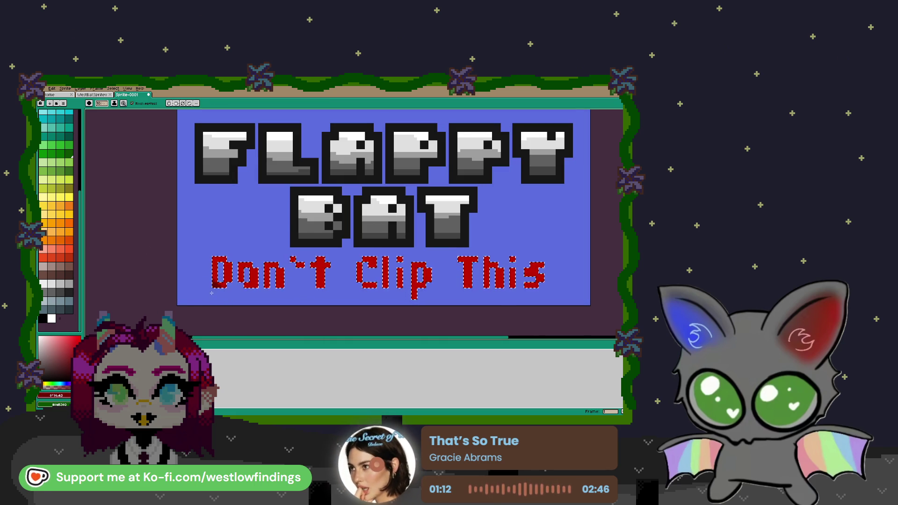
{"action": "left_click_drag", "start_coordinate": [212, 293], "coordinate": [382, 296]}
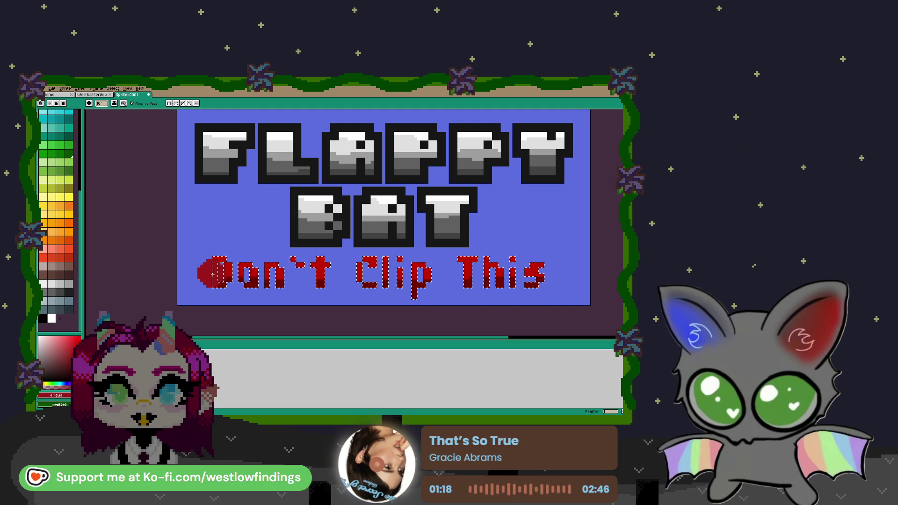
{"action": "key", "text": "minus"}
{"action": "key", "text": "minus"}
{"action": "key", "text": "minus"}
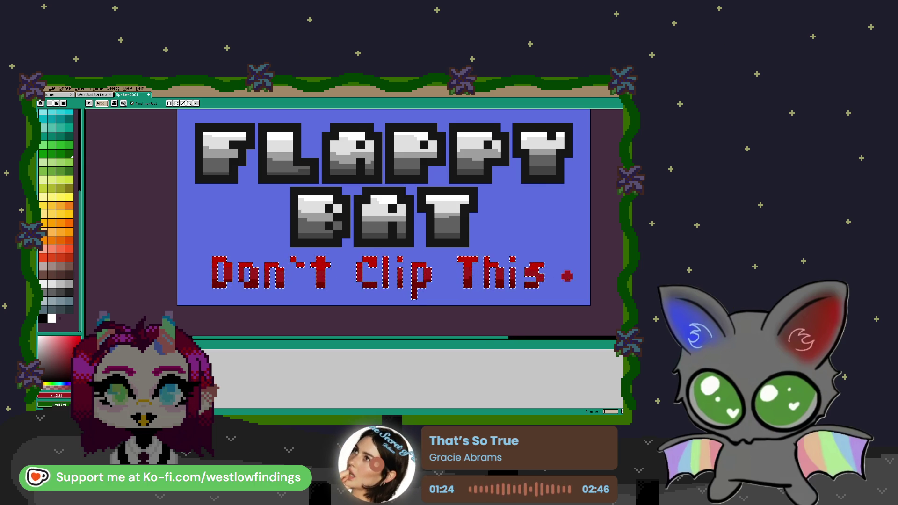
{"action": "scroll", "coordinate": [568, 279], "scroll_direction": "down", "scroll_amount": 3}
{"action": "key", "text": "w"}
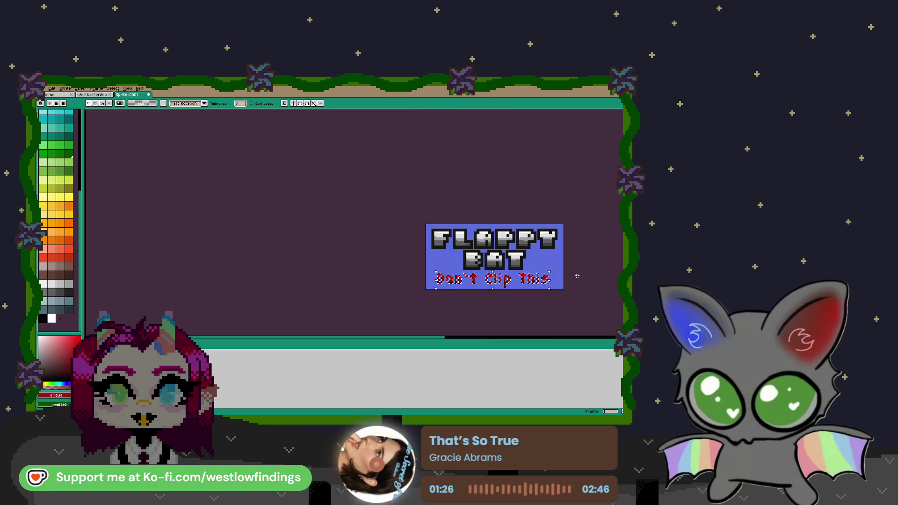
{"action": "scroll", "coordinate": [573, 273], "scroll_direction": "right", "scroll_amount": 2}
{"action": "scroll", "coordinate": [443, 268], "scroll_direction": "up", "scroll_amount": 2}
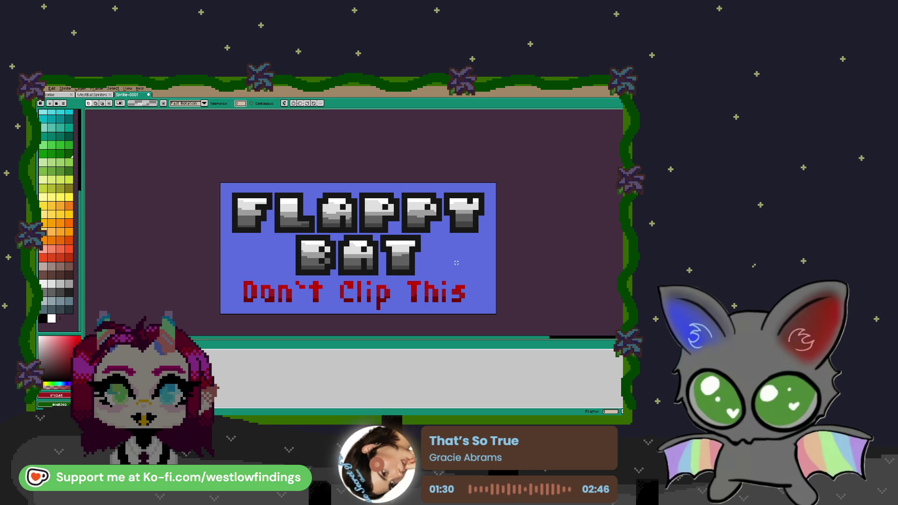
- Select the whole canvas and fill its blue background with dark grey, then deselect
{"action": "left_click", "coordinate": [460, 262]}
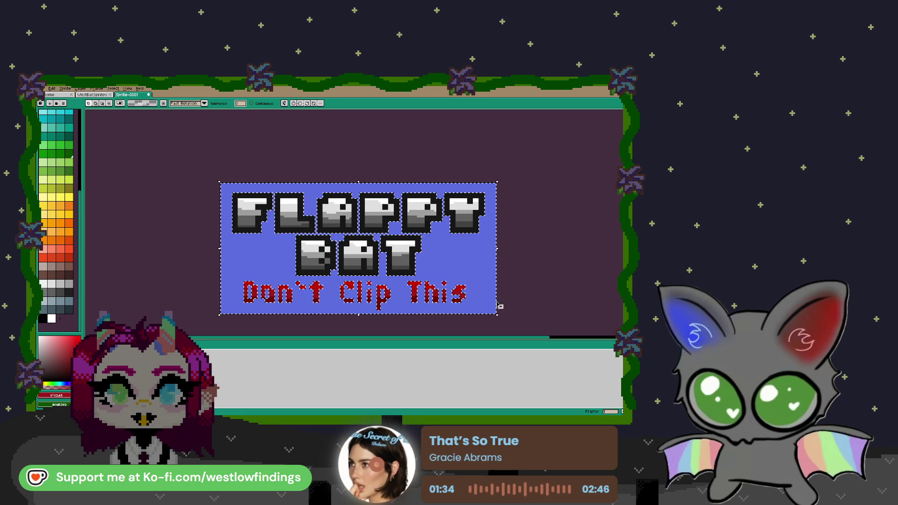
{"action": "key", "text": "ctrl+d"}
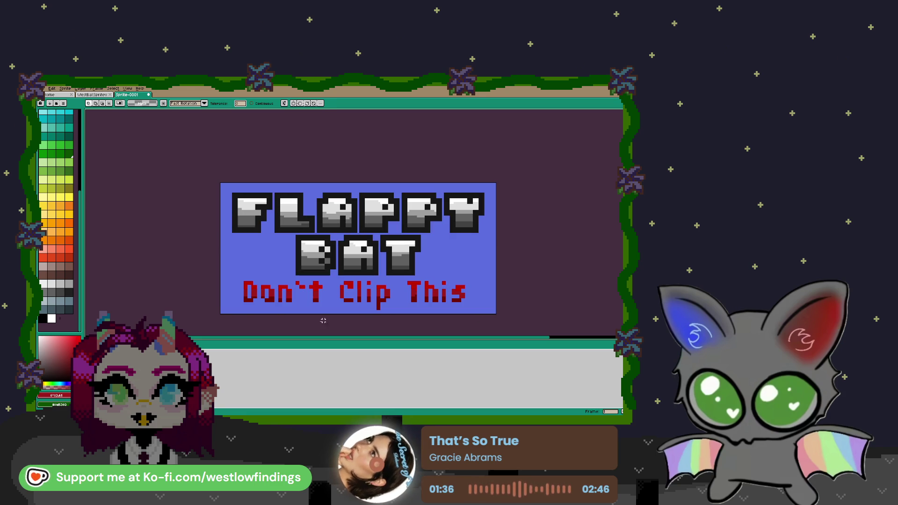
{"action": "key", "text": "ctrl+a"}
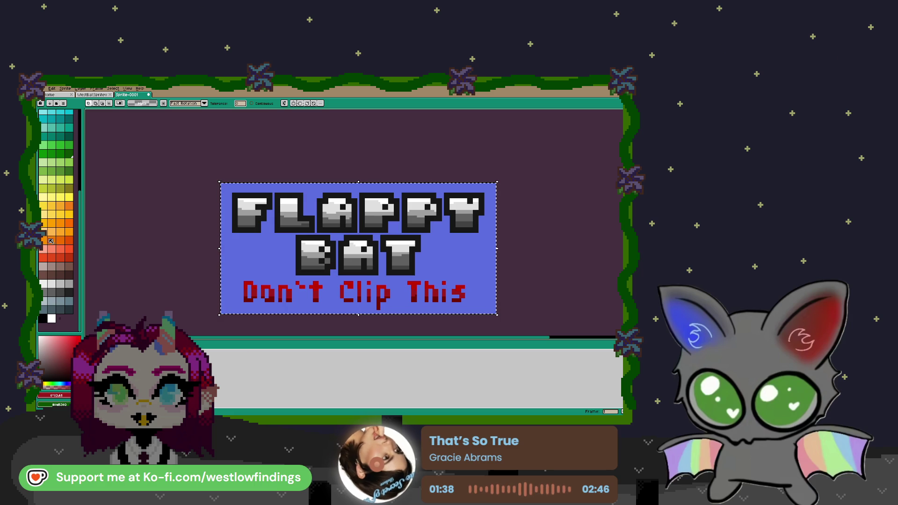
{"action": "left_click", "coordinate": [62, 291]}
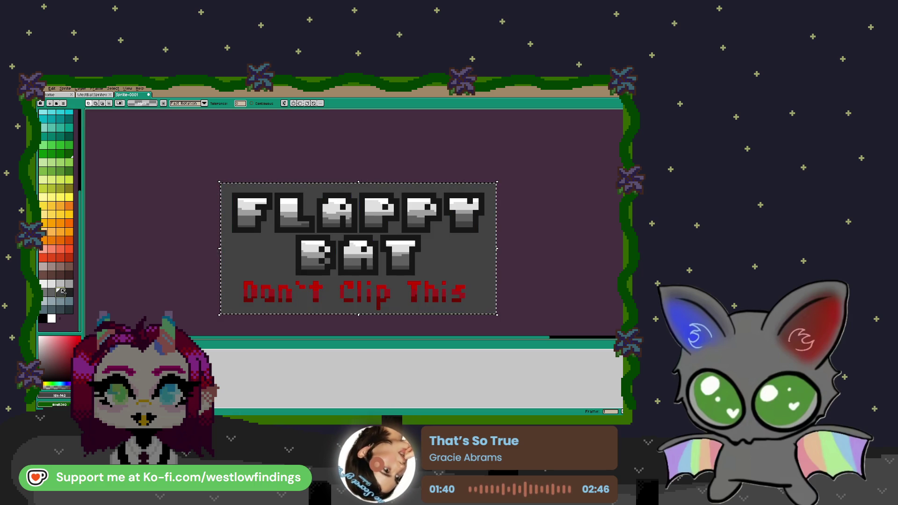
{"action": "key", "text": "ctrl+d"}
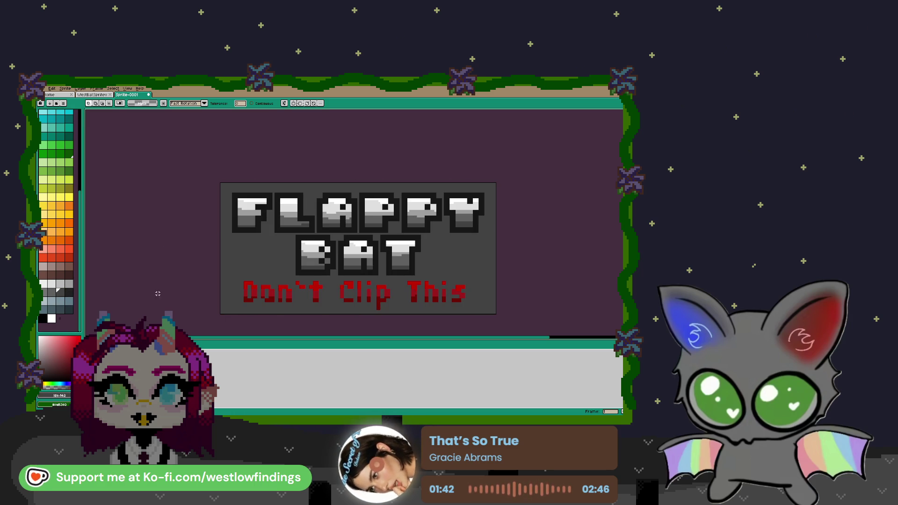
{"action": "left_click", "coordinate": [47, 88]}
- Cancel the Export dialog without saving anything
{"action": "mouse_move", "coordinate": [66, 139]}
{"action": "left_click", "coordinate": [126, 138]}
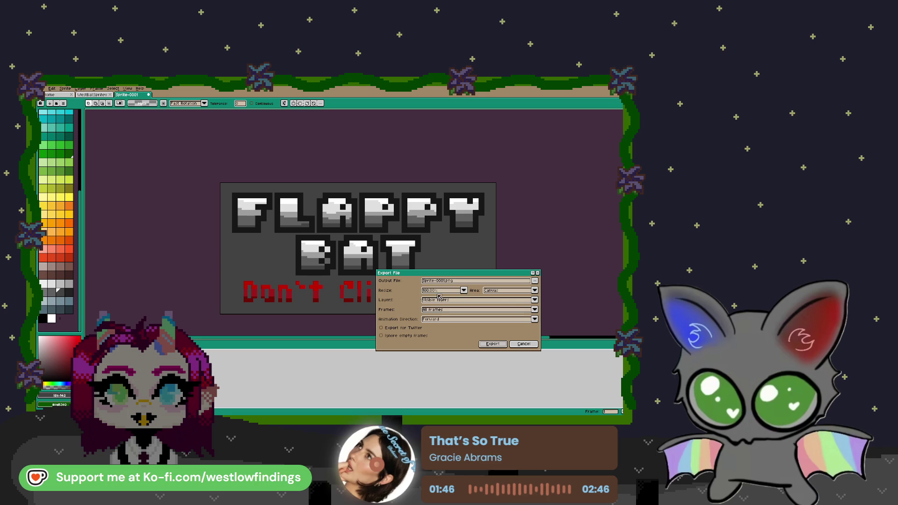
{"action": "left_click", "coordinate": [537, 273]}
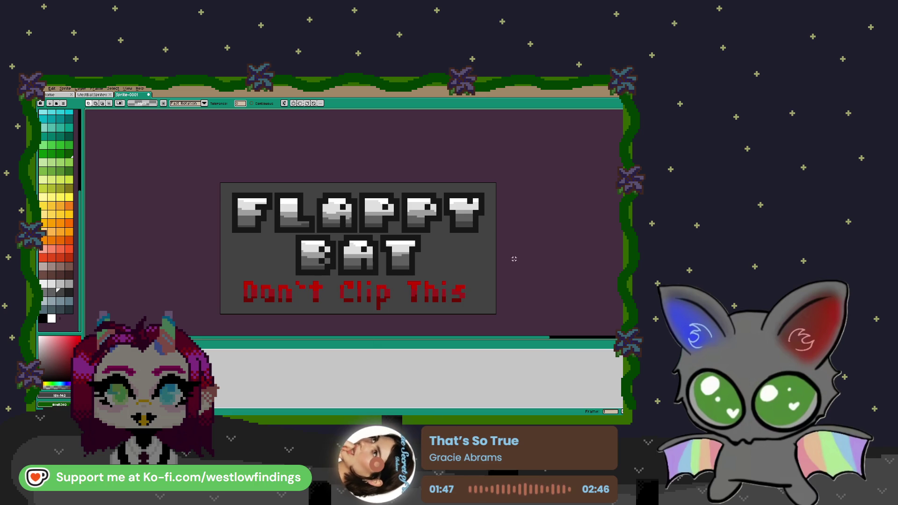
- Scale the whole sprite to 300% with Sprite Size, then zoom to fit
{"action": "left_click", "coordinate": [65, 89]}
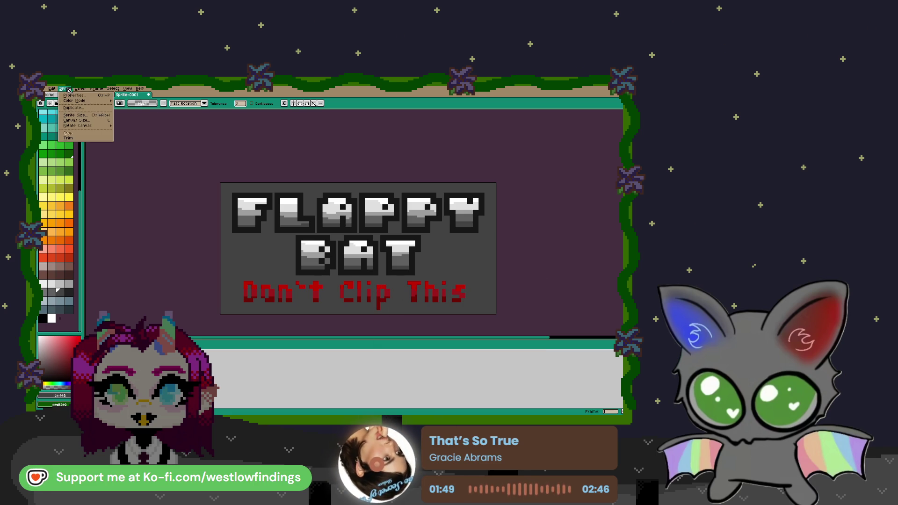
{"action": "left_click", "coordinate": [84, 124]}
{"action": "key", "text": "Escape"}
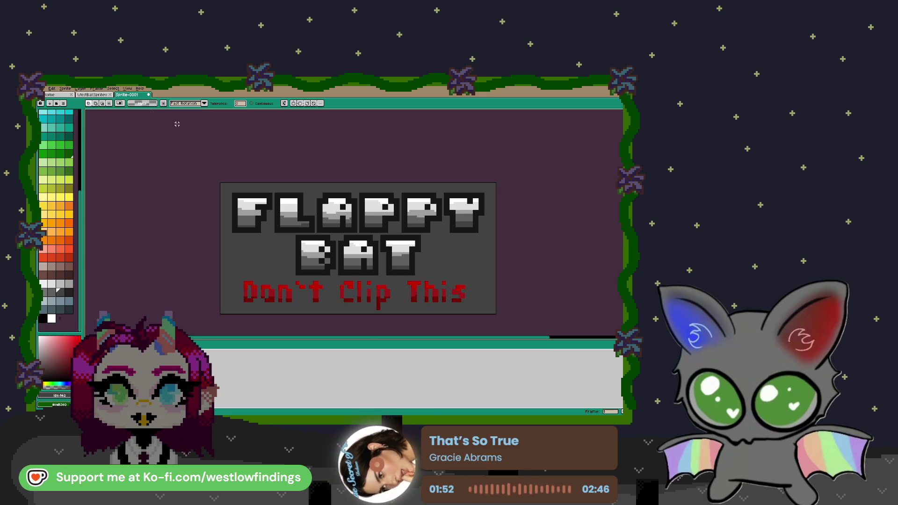
{"action": "left_click", "coordinate": [65, 88]}
{"action": "left_click", "coordinate": [78, 116]}
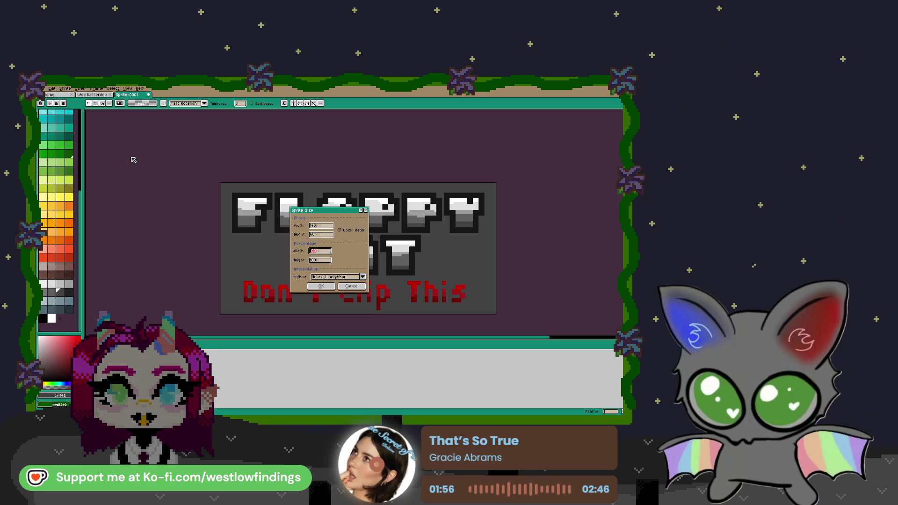
{"action": "key", "text": "Return"}
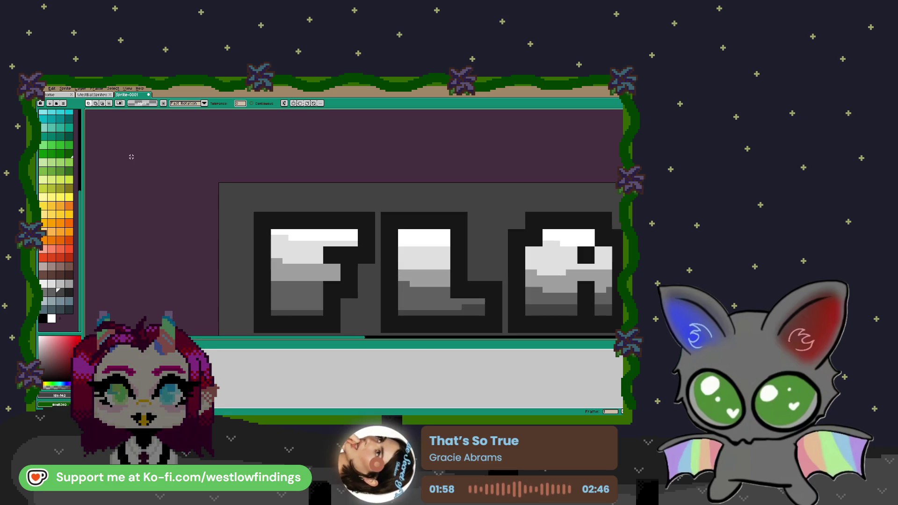
{"action": "scroll", "coordinate": [377, 265], "scroll_direction": "down", "scroll_amount": 4}
{"action": "scroll", "coordinate": [376, 265], "scroll_direction": "up", "scroll_amount": 5}
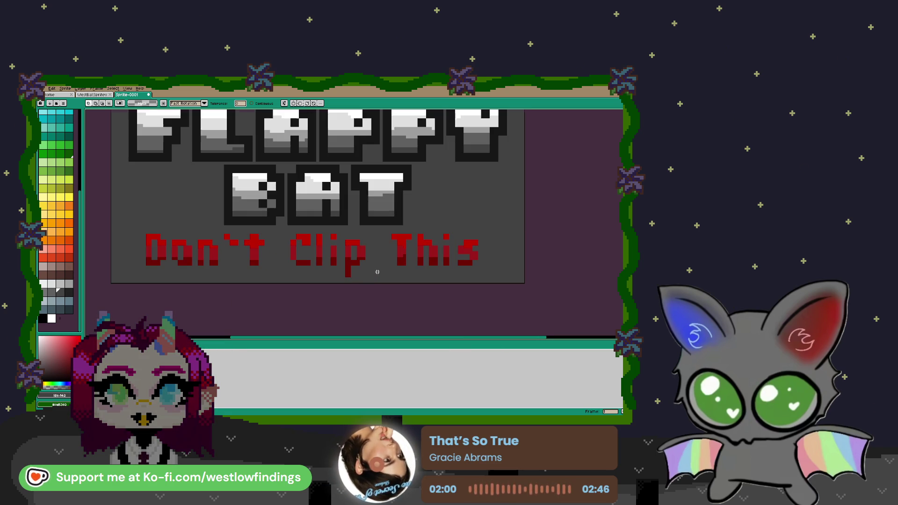
- Export the logo as flappylogo_final into the recent flappy-bat\assets folder
{"action": "left_click", "coordinate": [46, 88]}
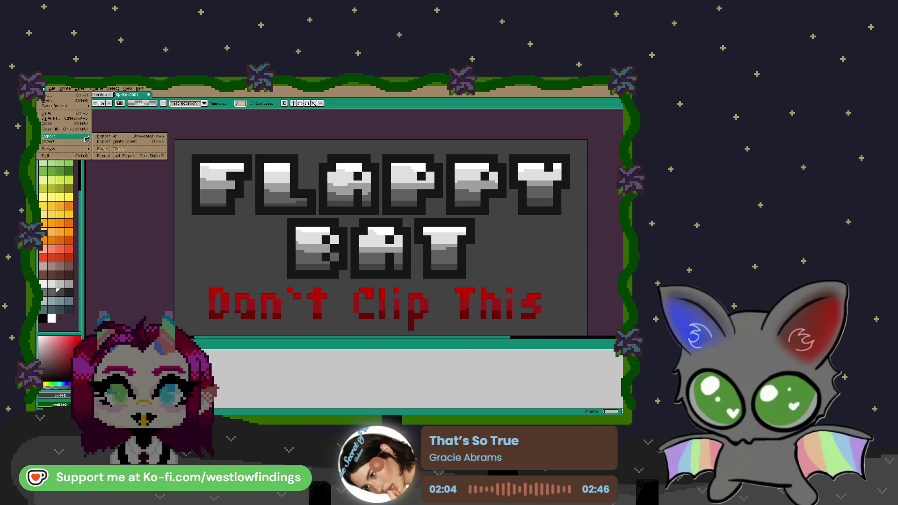
{"action": "left_click", "coordinate": [110, 138]}
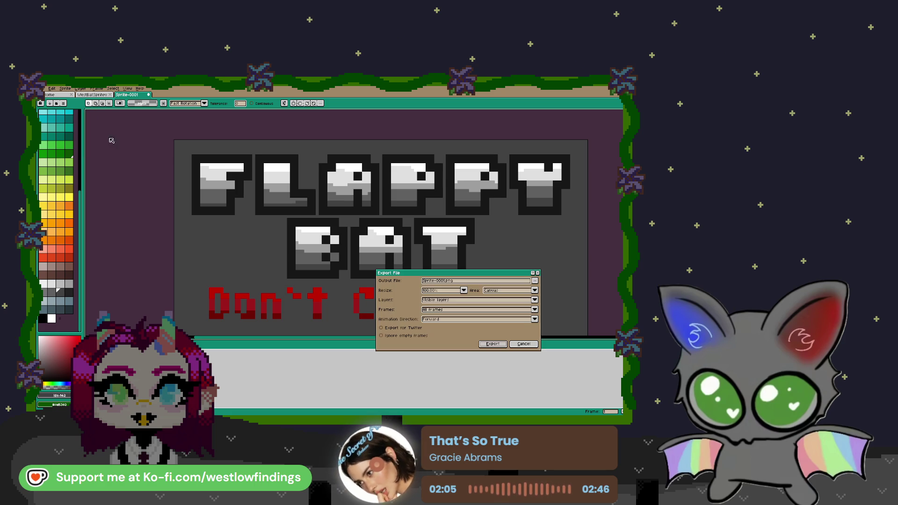
{"action": "double_click", "coordinate": [448, 282]}
{"action": "type", "text": "flappy"}
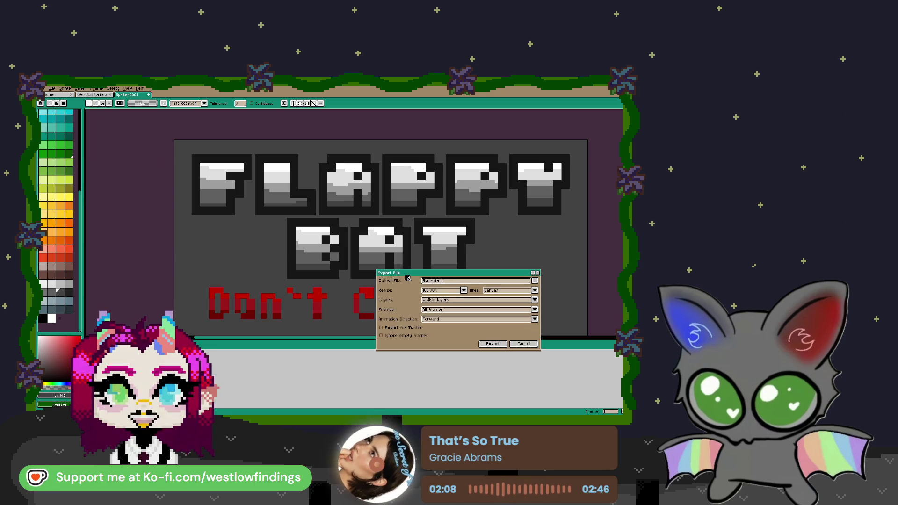
{"action": "type", "text": "logo_fin"}
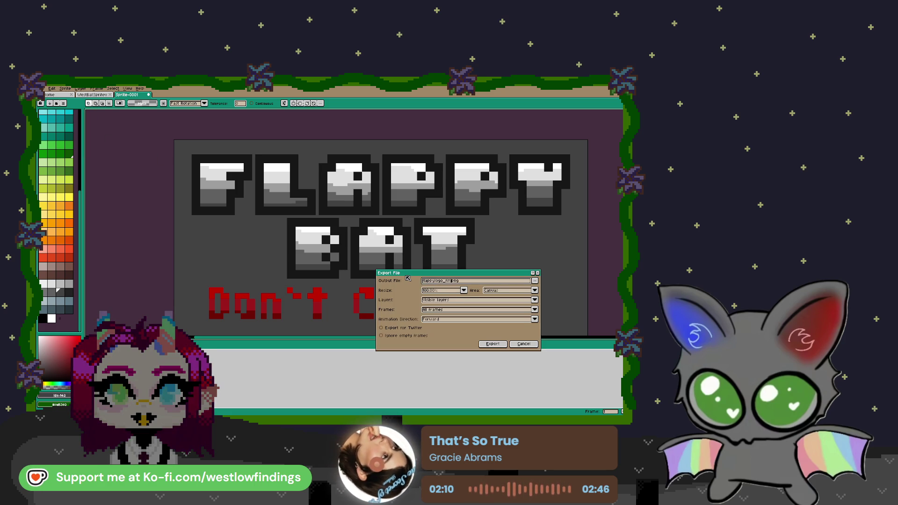
{"action": "type", "text": "al"}
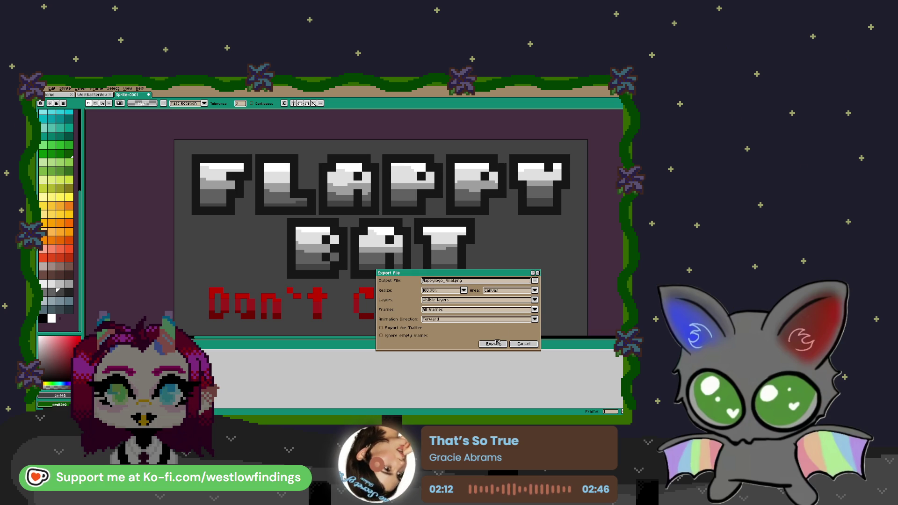
{"action": "left_click", "coordinate": [534, 281]}
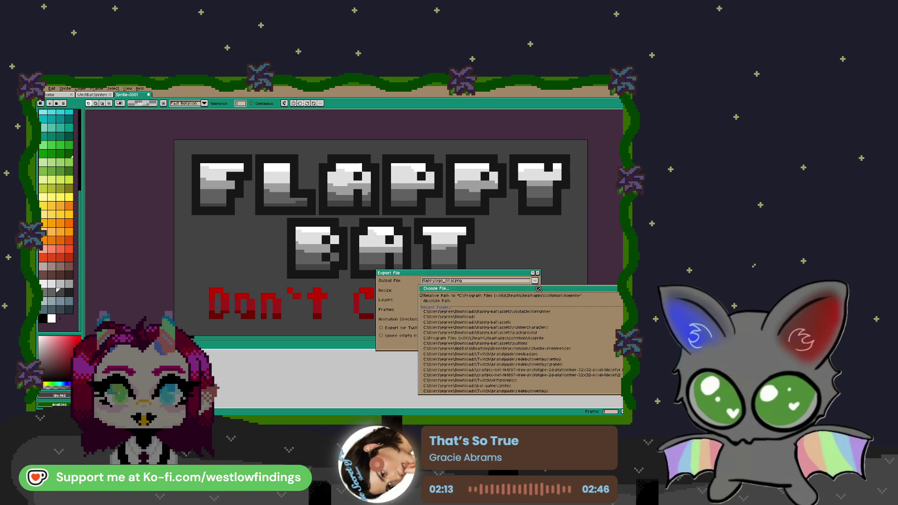
{"action": "left_click", "coordinate": [553, 325]}
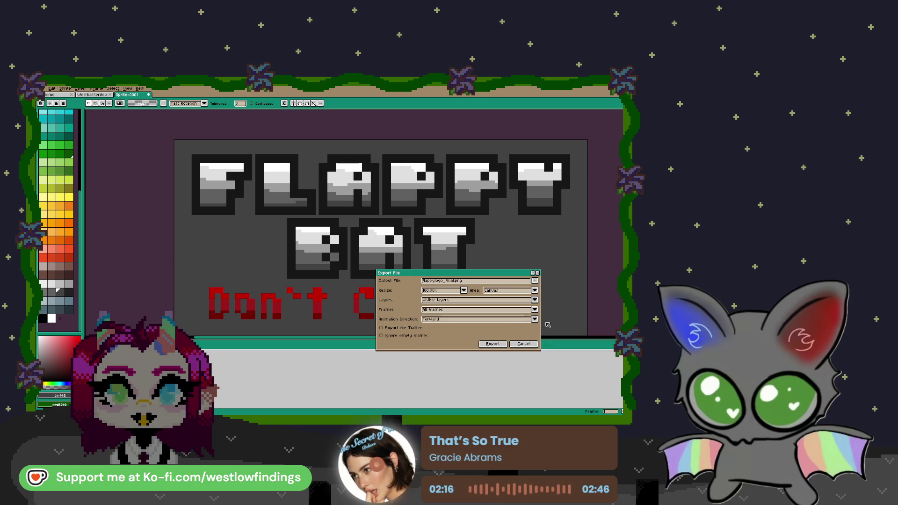
{"action": "left_click", "coordinate": [499, 346]}
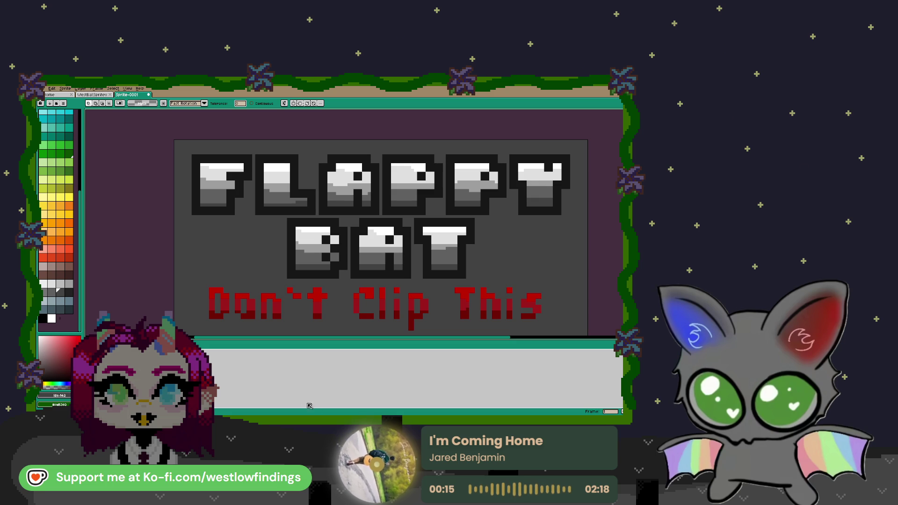
- Make the grey background transparent and re-export, overwriting the existing flappylogo_final file
{"action": "left_click", "coordinate": [89, 365]}
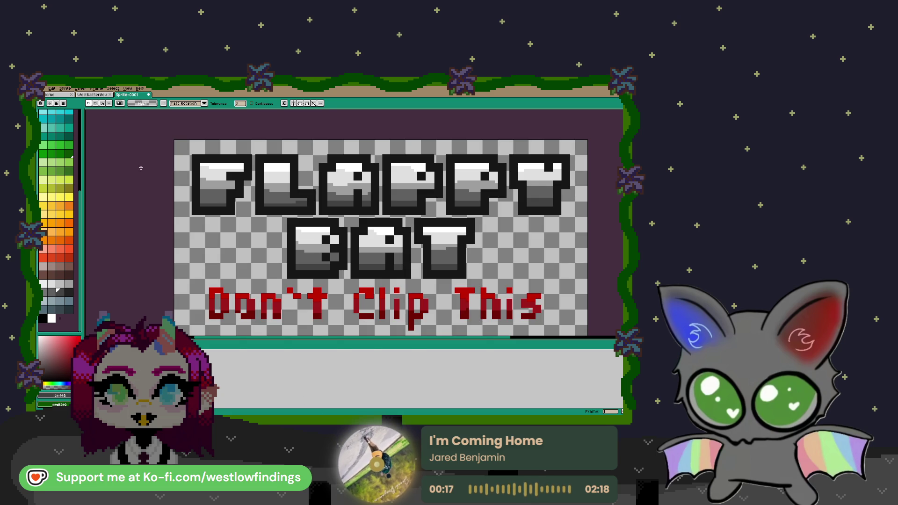
{"action": "left_click", "coordinate": [45, 89]}
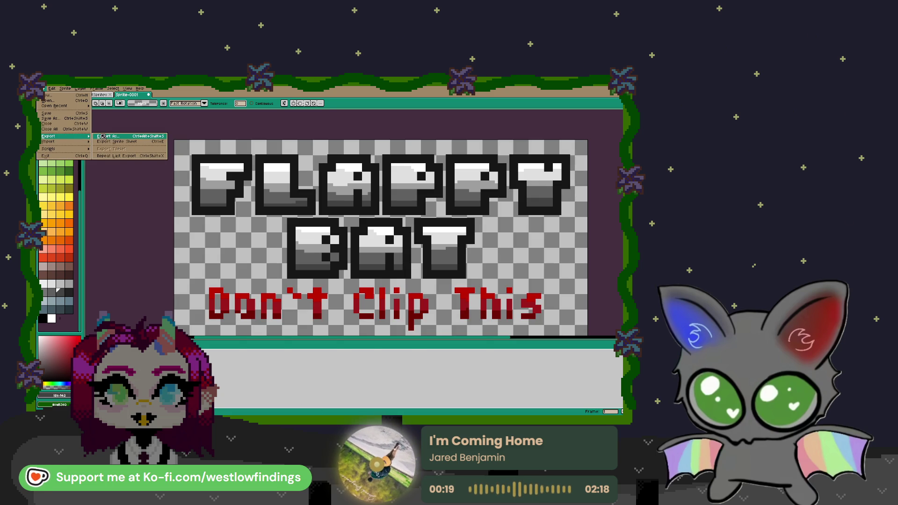
{"action": "left_click", "coordinate": [106, 138]}
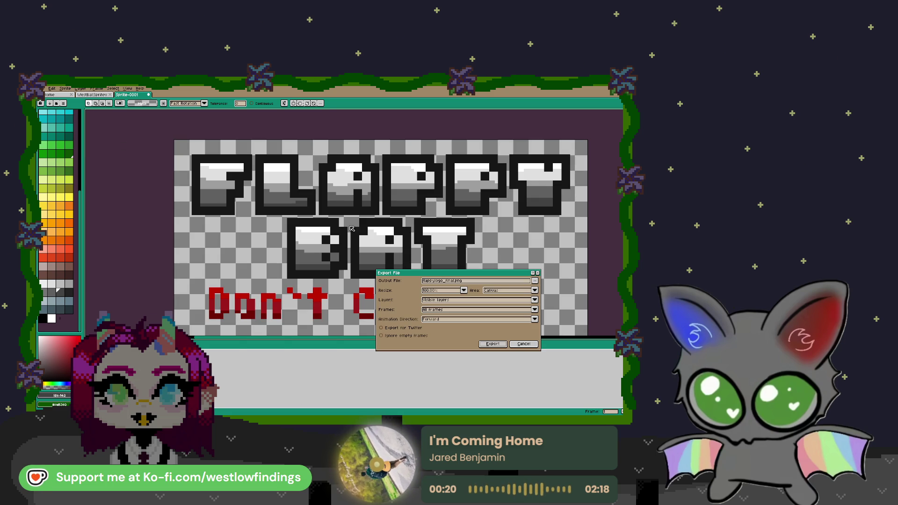
{"action": "left_click", "coordinate": [504, 345]}
{"action": "left_click", "coordinate": [334, 265]}
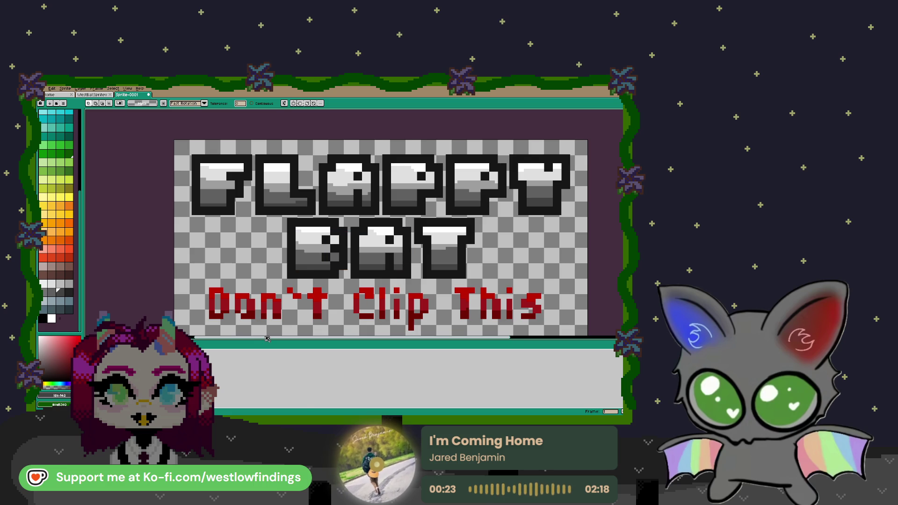
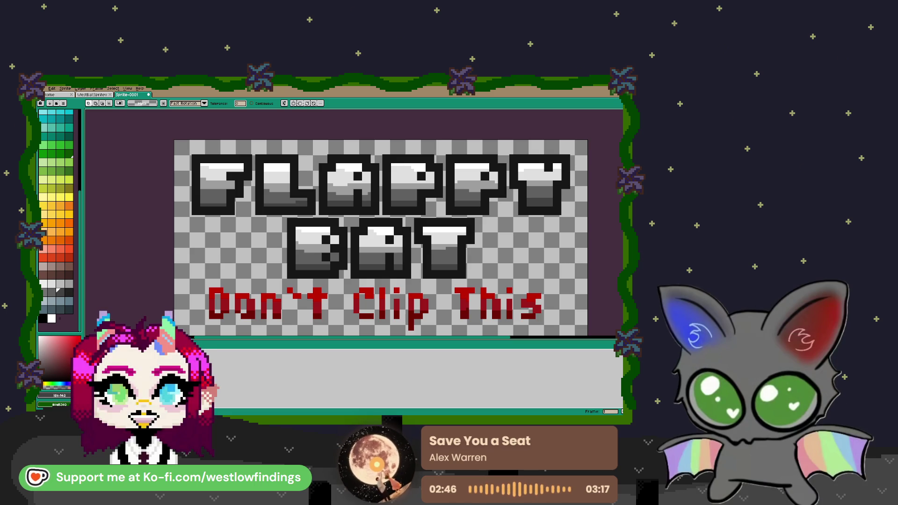
- Switch from Aseprite to the Godot editor showing credits.gd
{"action": "key", "text": "alt+Tab"}
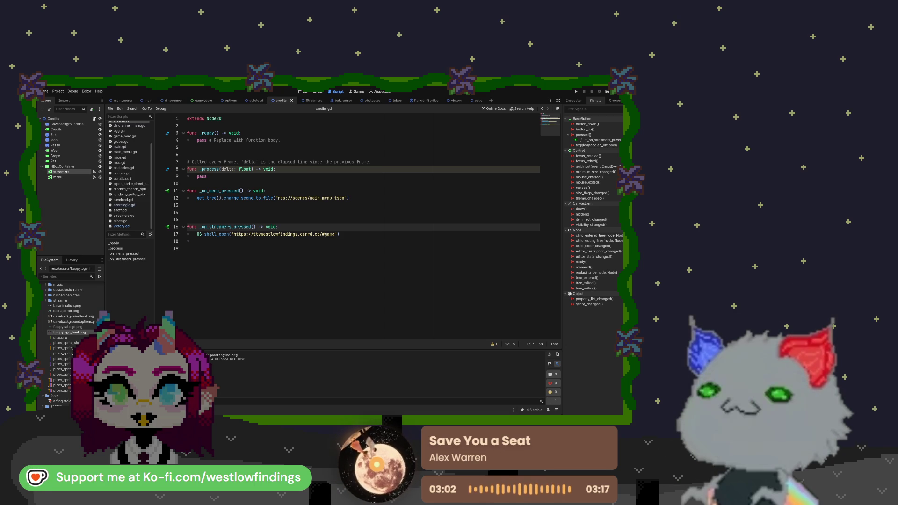
- Open the victory scene tab, hide the cave node with its eye icon, and save
{"action": "mouse_move", "coordinate": [456, 101]}
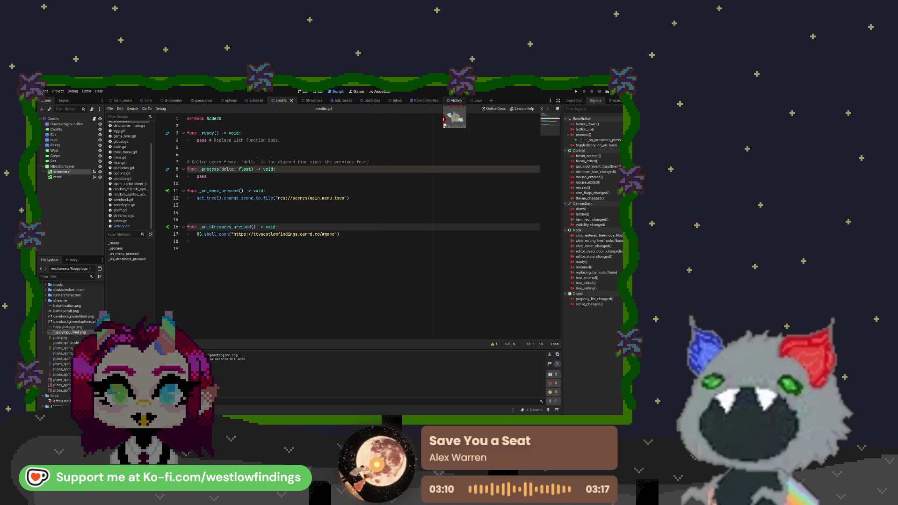
{"action": "left_click", "coordinate": [455, 101]}
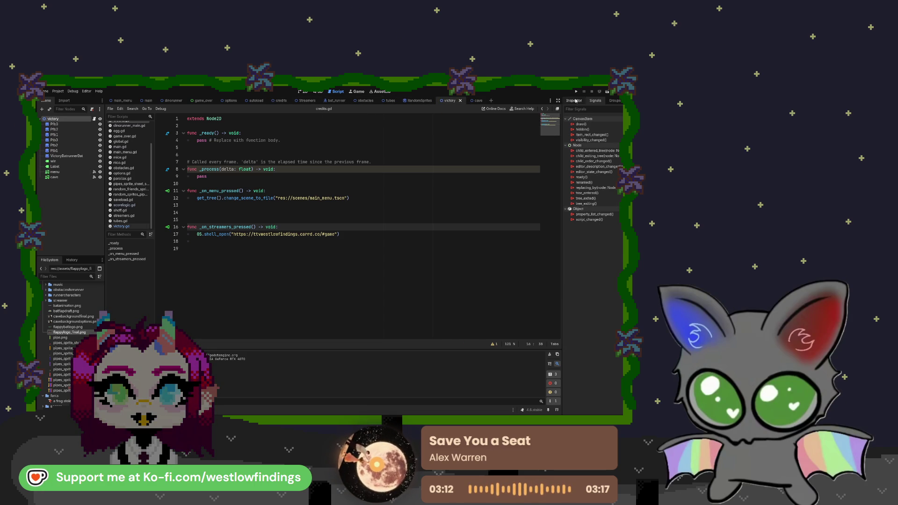
{"action": "left_click", "coordinate": [65, 176]}
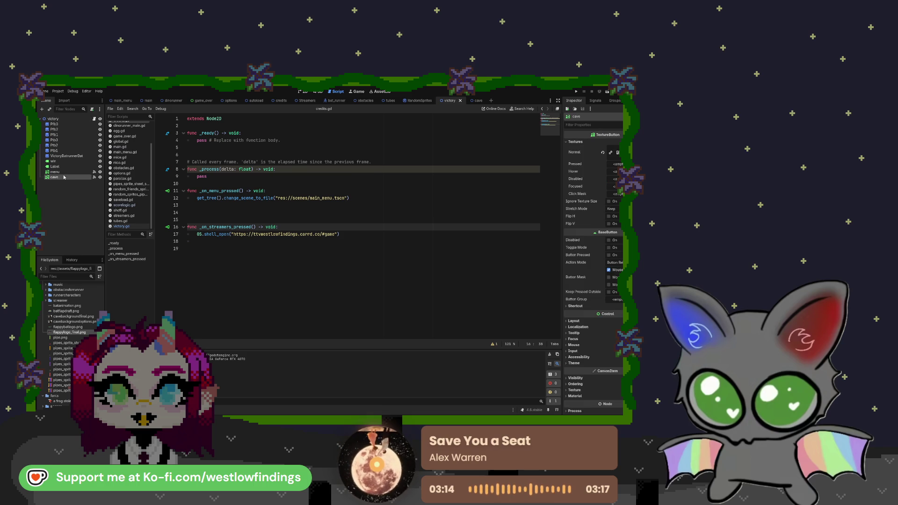
{"action": "left_click", "coordinate": [100, 178]}
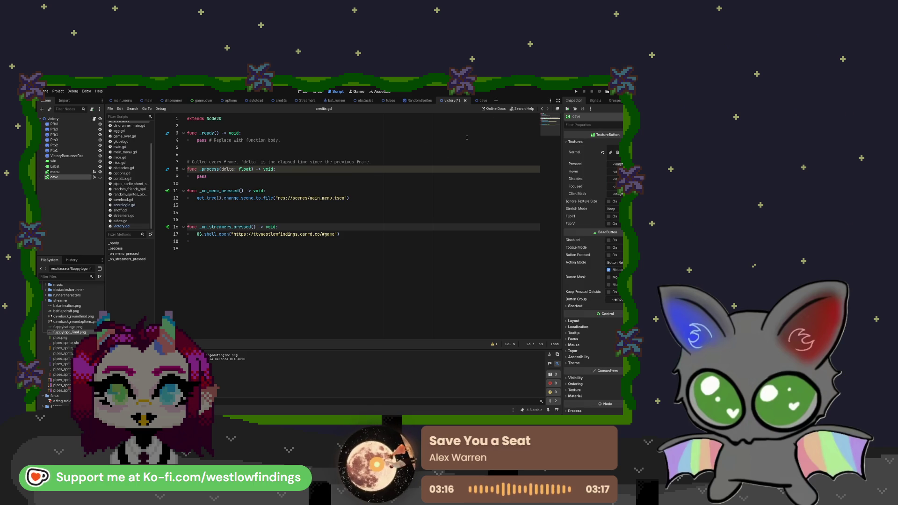
{"action": "key", "text": "ctrl+s"}
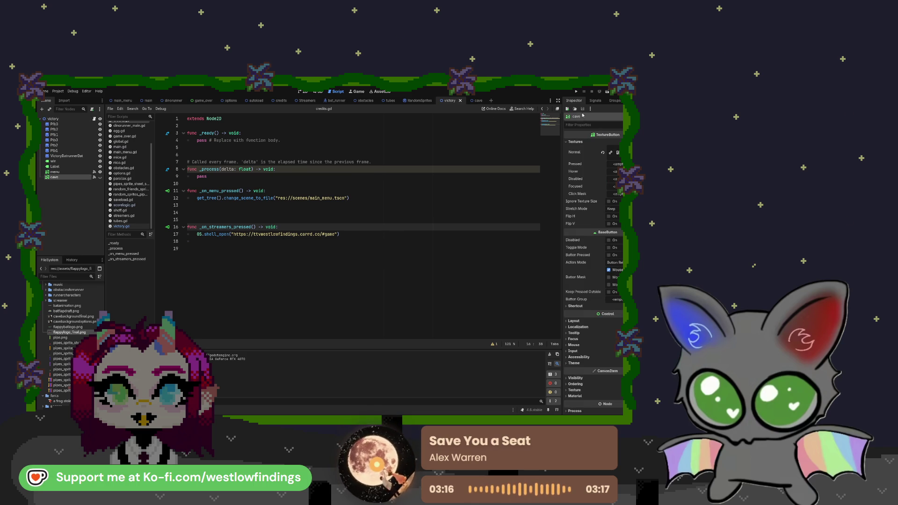
- In the 2D canvas, rename the bottom text Label node to 'proof'
{"action": "left_click", "coordinate": [302, 91]}
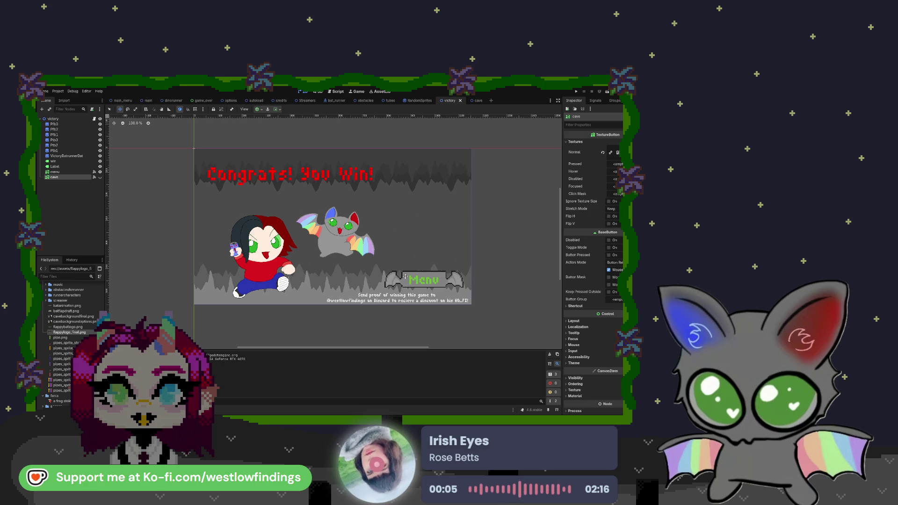
{"action": "mouse_move", "coordinate": [324, 181]}
{"action": "left_mouse_down"}
{"action": "mouse_move", "coordinate": [350, 173]}
{"action": "mouse_move", "coordinate": [319, 158]}
{"action": "left_mouse_up"}
{"action": "left_click", "coordinate": [73, 163]}
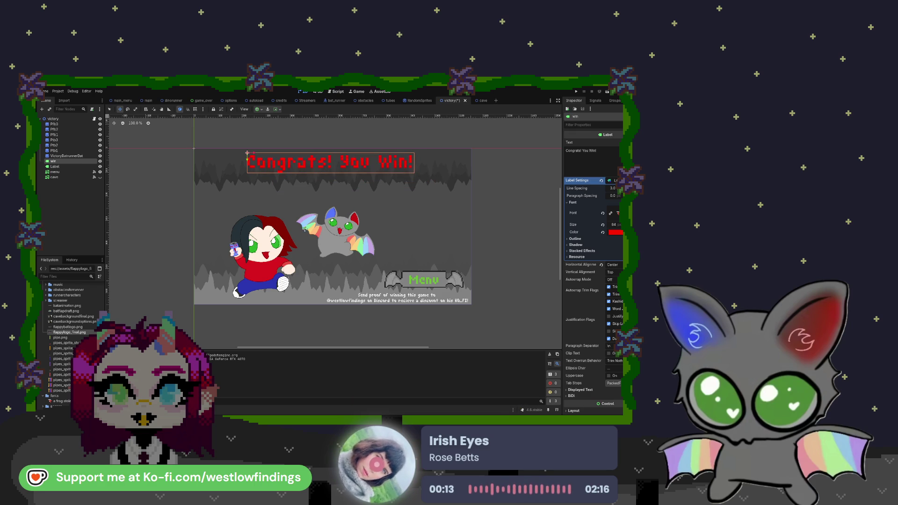
{"action": "left_click", "coordinate": [72, 166]}
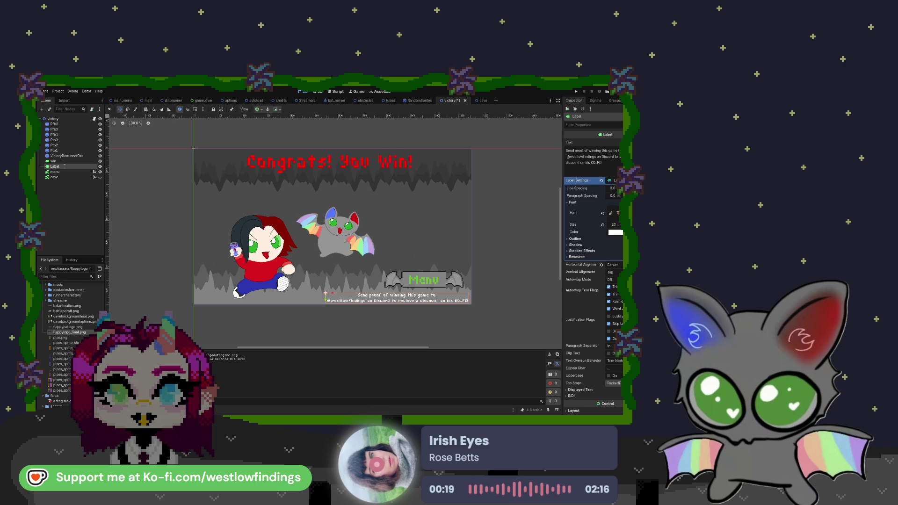
{"action": "type", "text": "proof"}
{"action": "key", "text": "Return"}
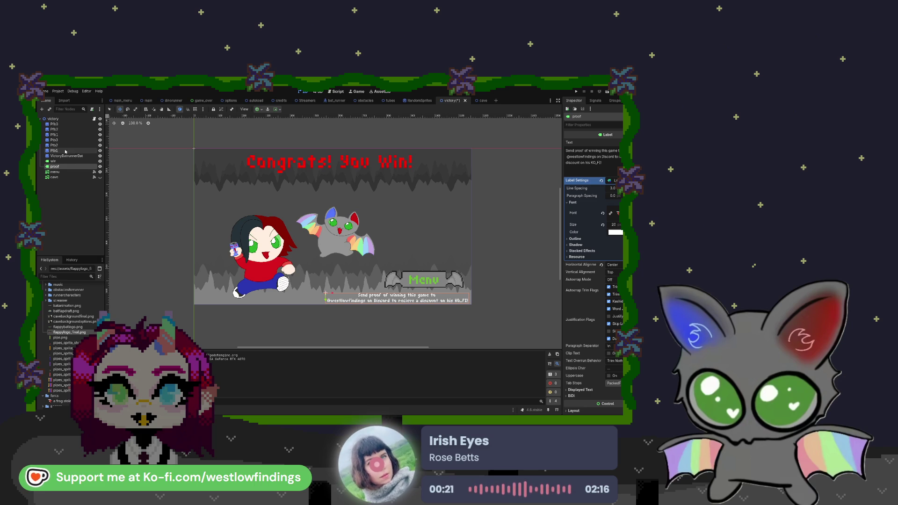
- Enlarge VictoryBatrunnerBat to a Scale of 1, then select the Pfb1–Pfb6 sprites
{"action": "left_click", "coordinate": [65, 155]}
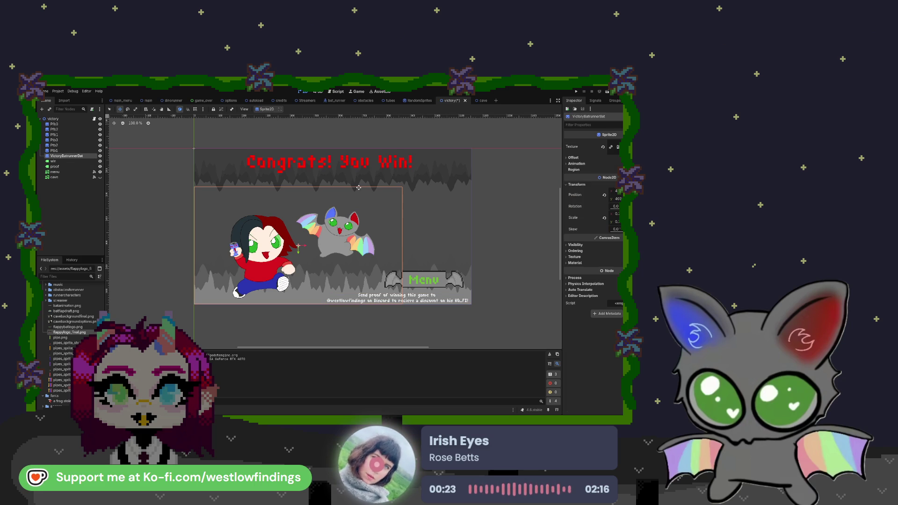
{"action": "left_click_drag", "start_coordinate": [354, 233], "coordinate": [374, 217]}
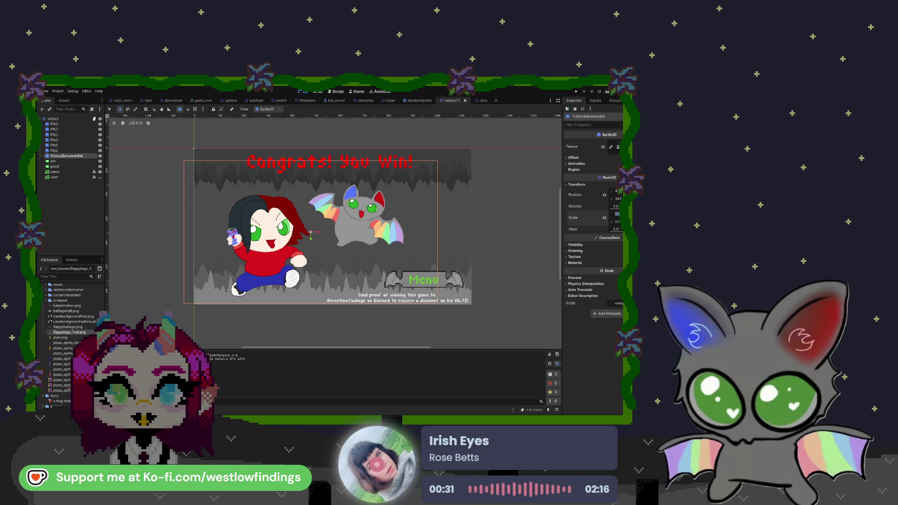
{"action": "left_click", "coordinate": [604, 218]}
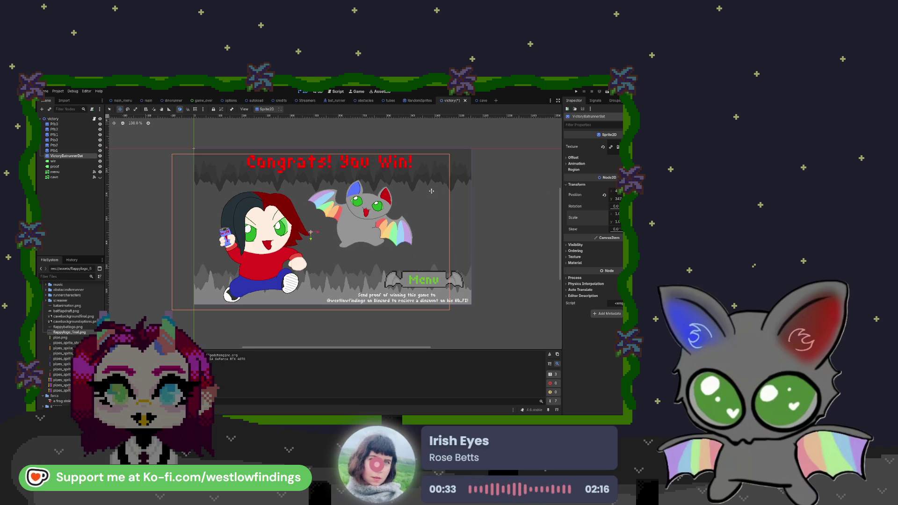
{"action": "left_click", "coordinate": [69, 150]}
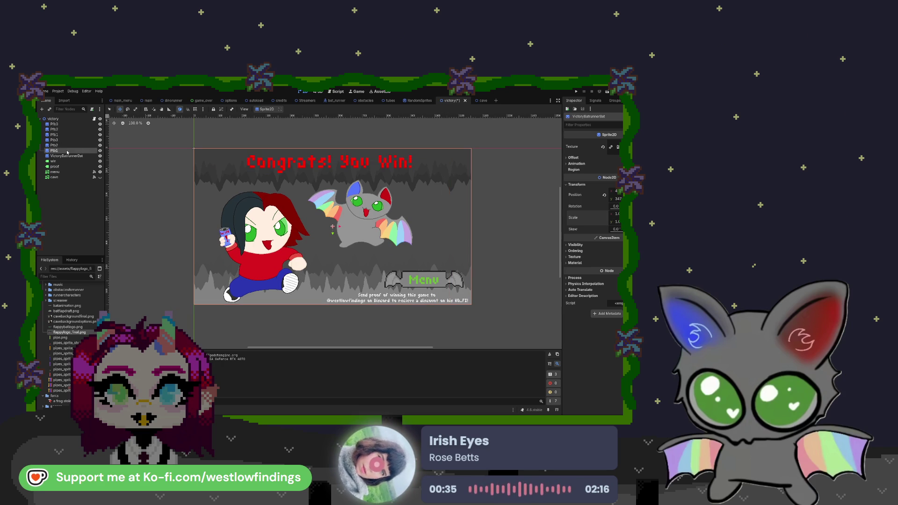
{"action": "left_click", "coordinate": [71, 125], "text": "shift"}
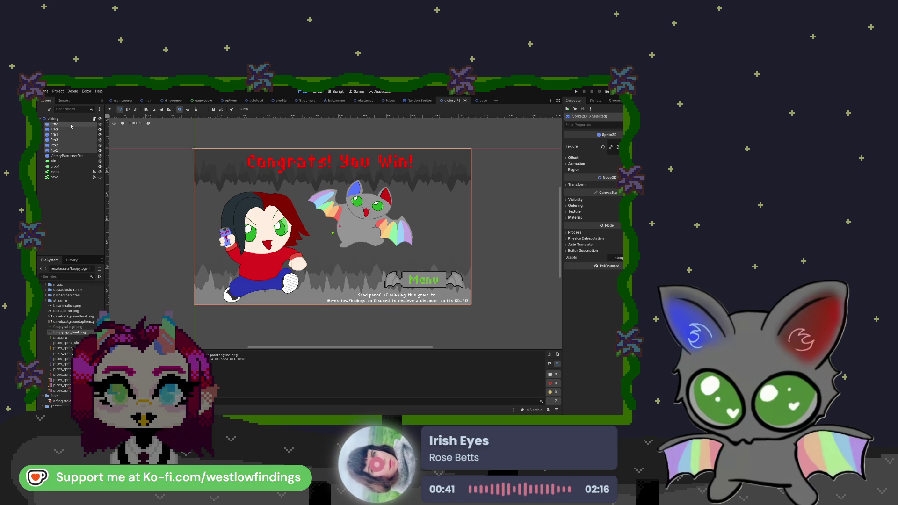
- Delete the six Pfb sprites and add the cave background image behind the characters and text
{"action": "key", "text": "Delete"}
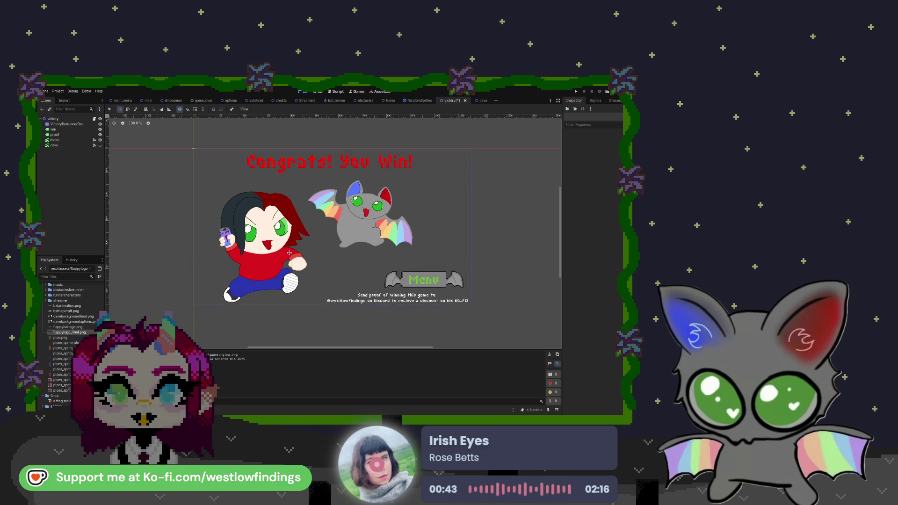
{"action": "scroll", "coordinate": [85, 325], "scroll_direction": "up", "scroll_amount": 10}
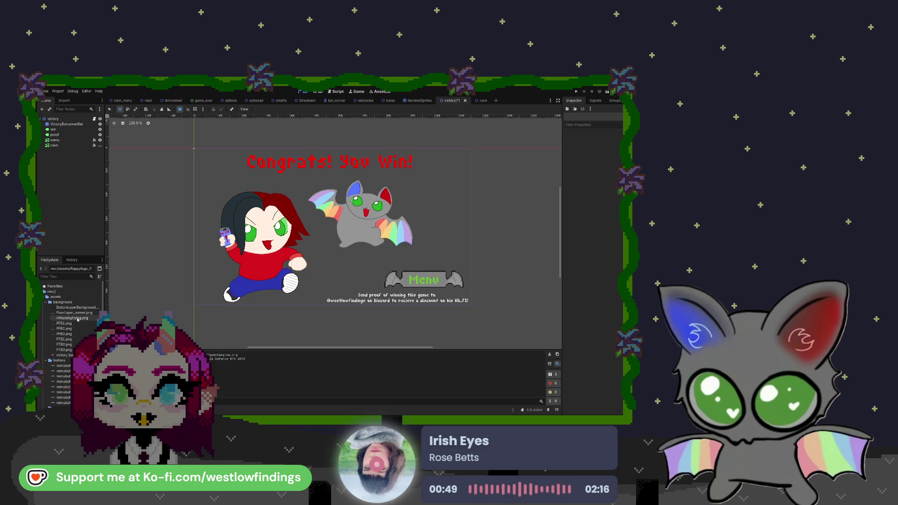
{"action": "mouse_move", "coordinate": [78, 320]}
{"action": "left_mouse_down"}
{"action": "mouse_move", "coordinate": [287, 229]}
{"action": "mouse_move", "coordinate": [495, 246]}
{"action": "mouse_move", "coordinate": [463, 219]}
{"action": "left_mouse_up"}
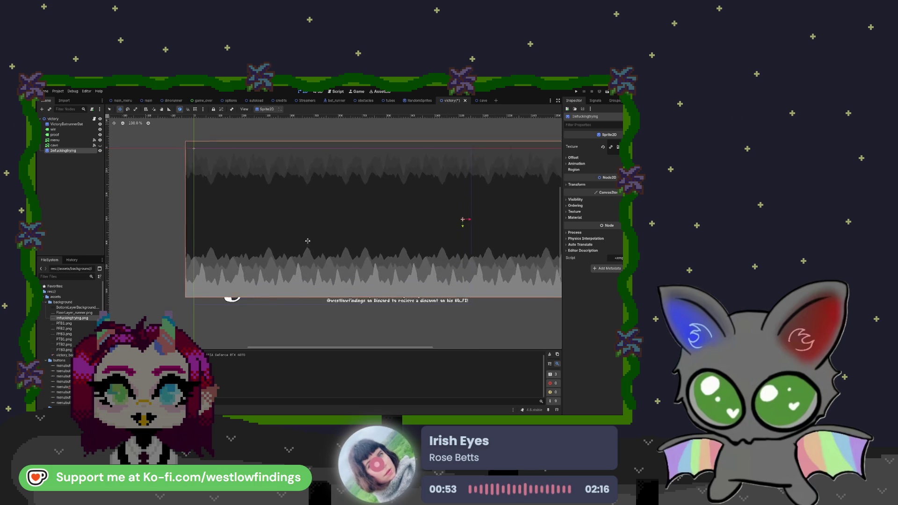
{"action": "scroll", "coordinate": [200, 161], "scroll_direction": "up", "scroll_amount": 5}
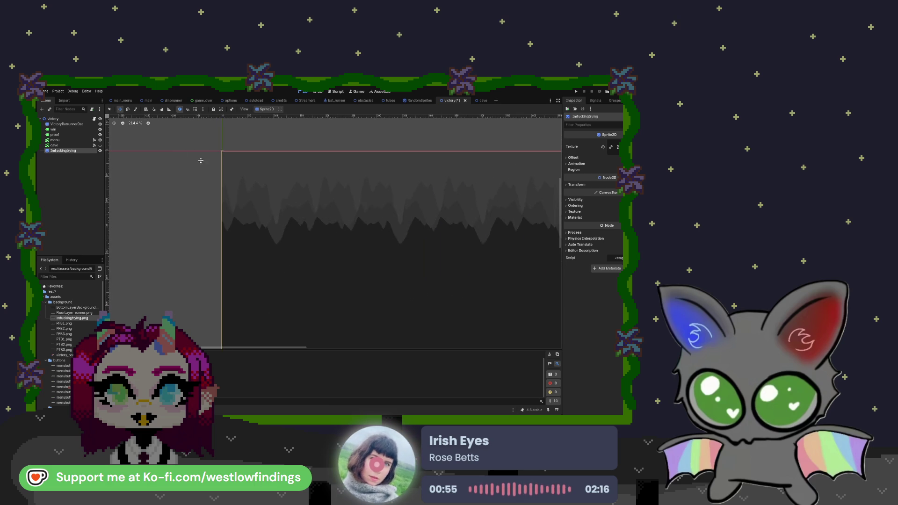
{"action": "scroll", "coordinate": [200, 161], "scroll_direction": "up", "scroll_amount": 6}
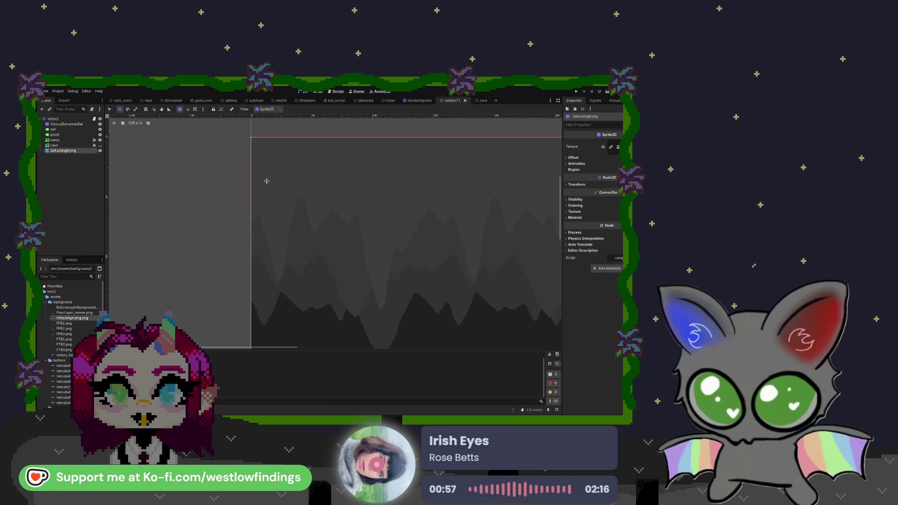
{"action": "scroll", "coordinate": [217, 181], "scroll_direction": "down", "scroll_amount": 15}
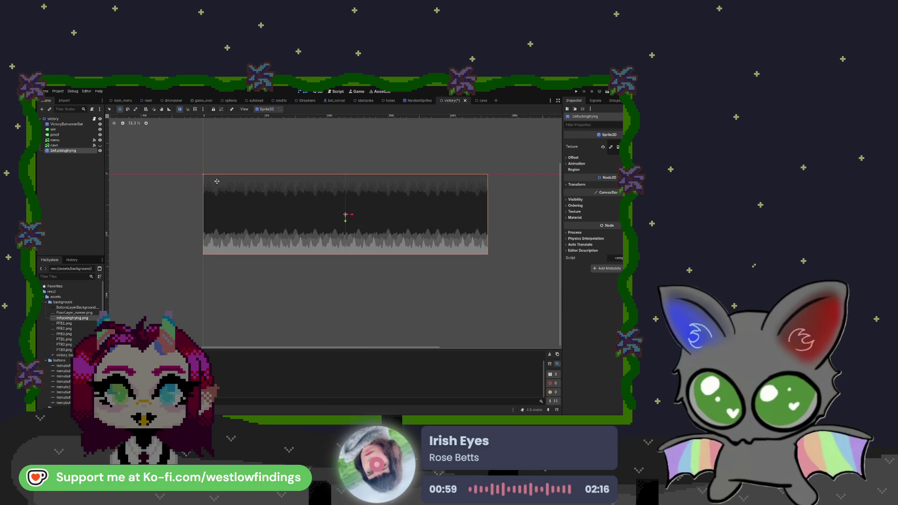
{"action": "left_click_drag", "start_coordinate": [65, 125], "coordinate": [66, 122]}
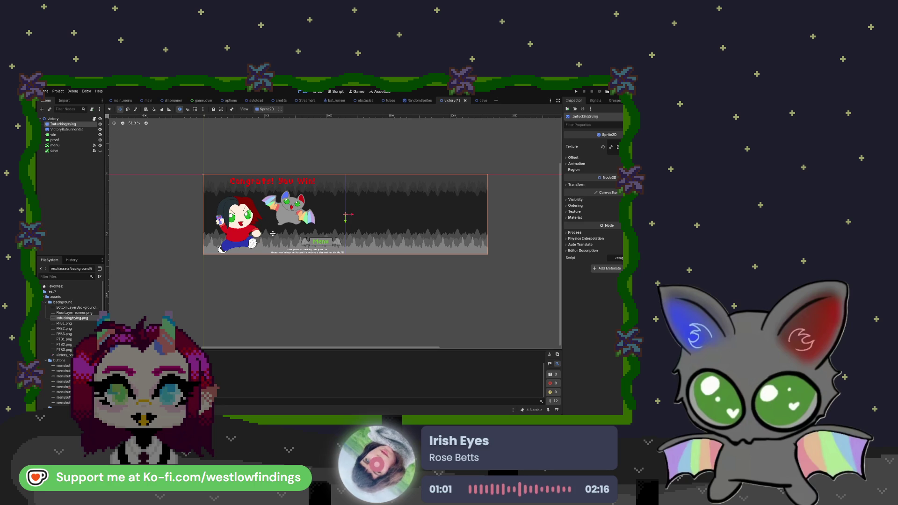
{"action": "scroll", "coordinate": [248, 209], "scroll_direction": "up", "scroll_amount": 4}
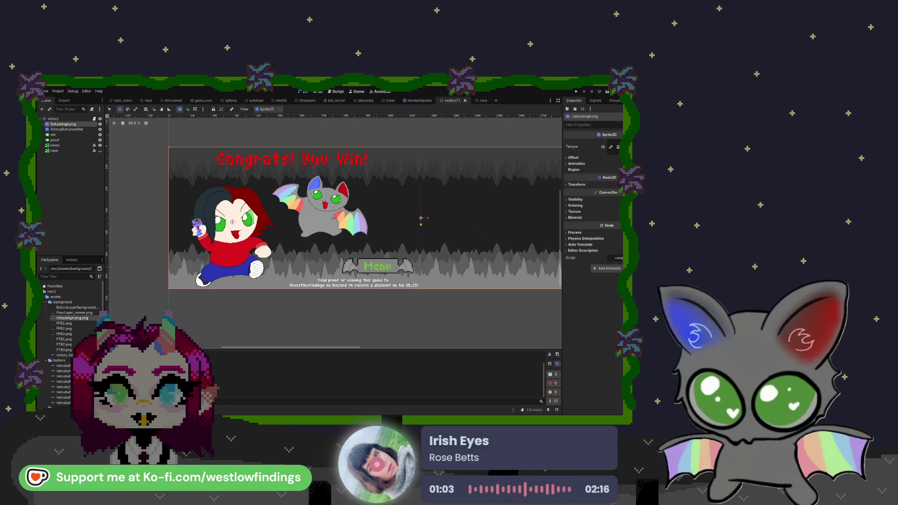
{"action": "left_click_drag", "start_coordinate": [233, 222], "coordinate": [284, 237]}
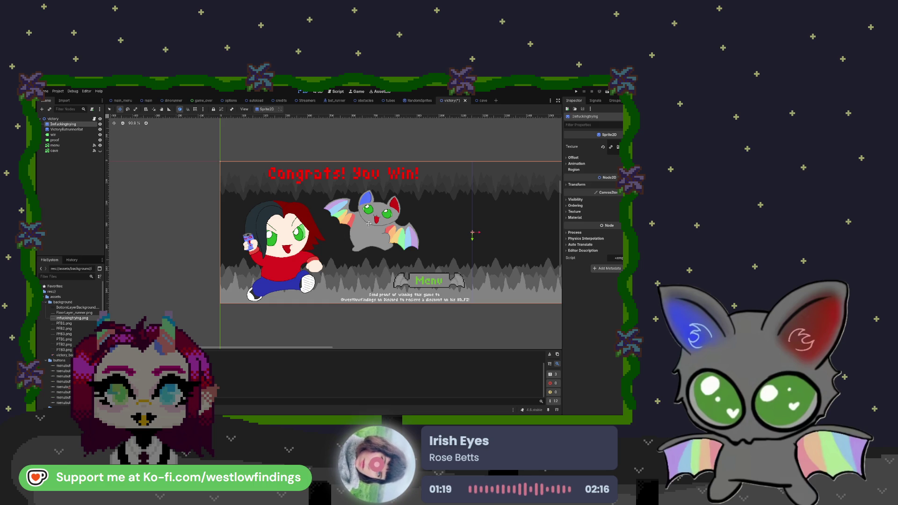
- Switch from the victory scene to the main_menu scene
{"action": "left_click", "coordinate": [89, 120]}
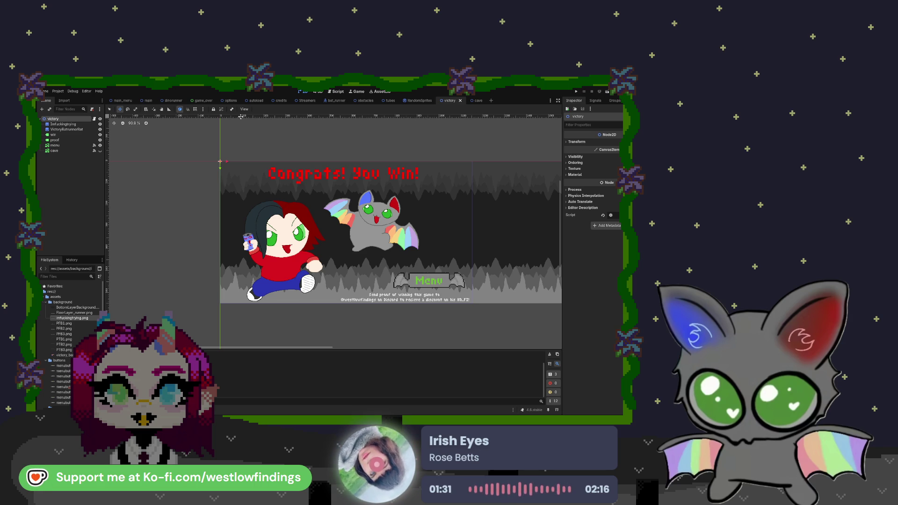
{"action": "left_click", "coordinate": [147, 101]}
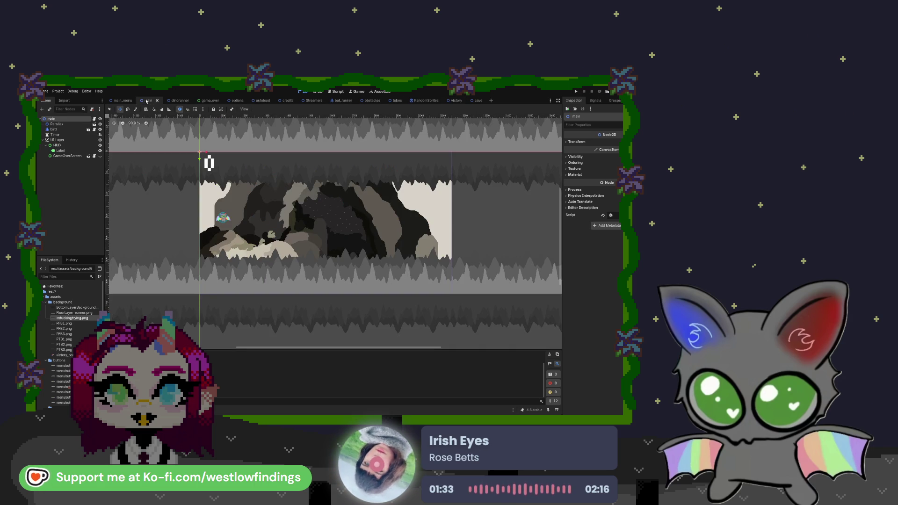
{"action": "left_click", "coordinate": [122, 101]}
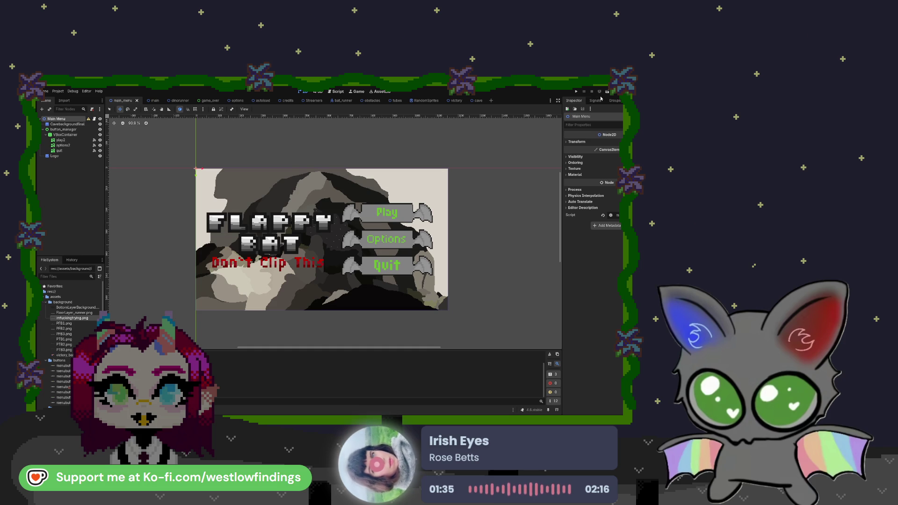